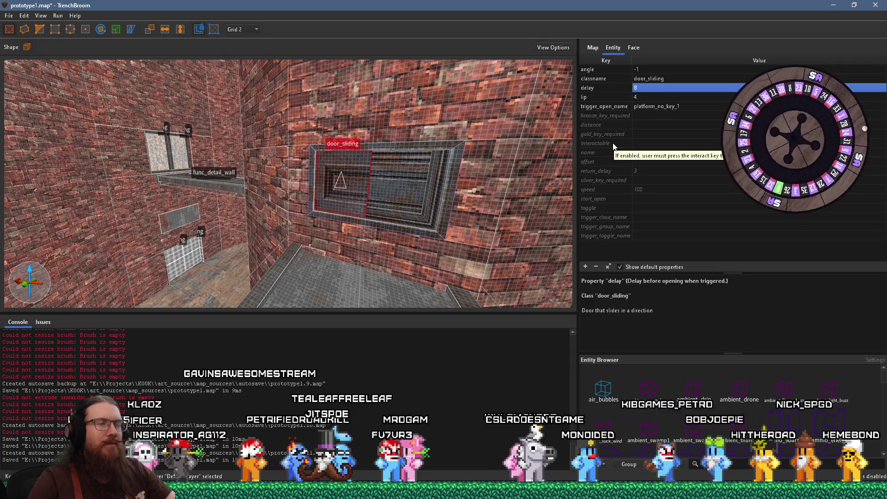
Set the door_sliding entity's toggle property to 1 and save prototype1.map
left_click(618, 208)
left_click(644, 209)
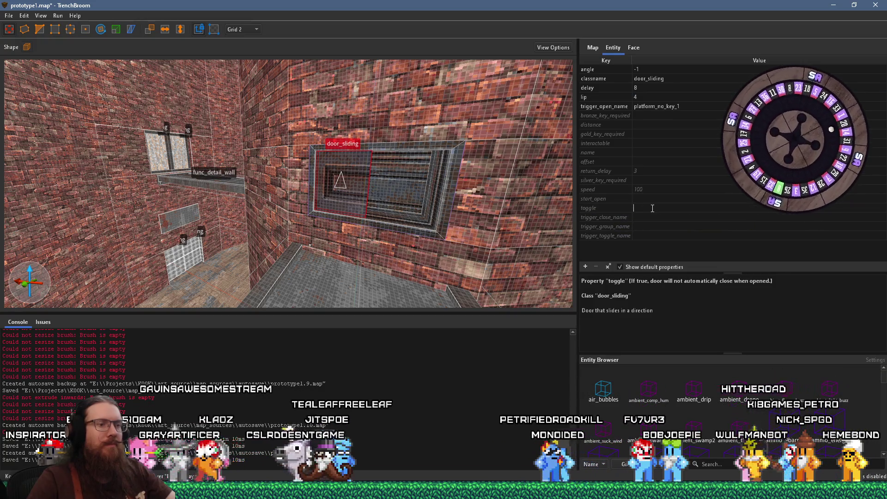
type("1")
key("Return")
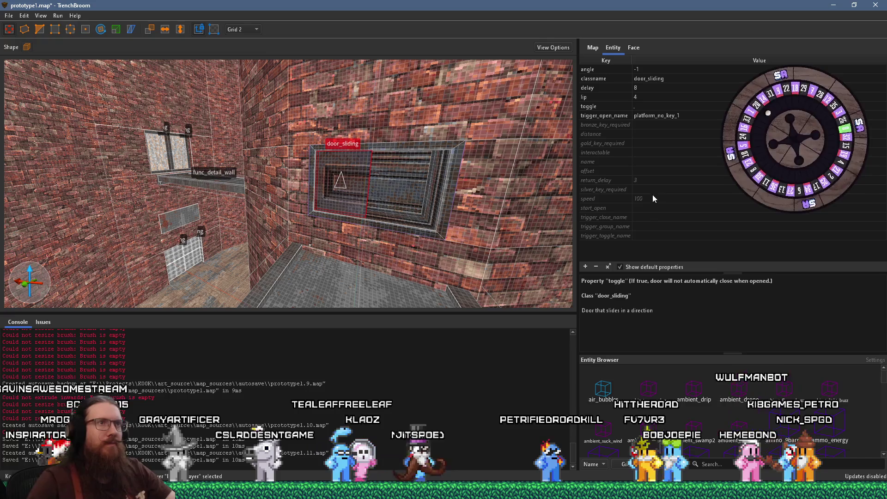
key("ctrl+s")
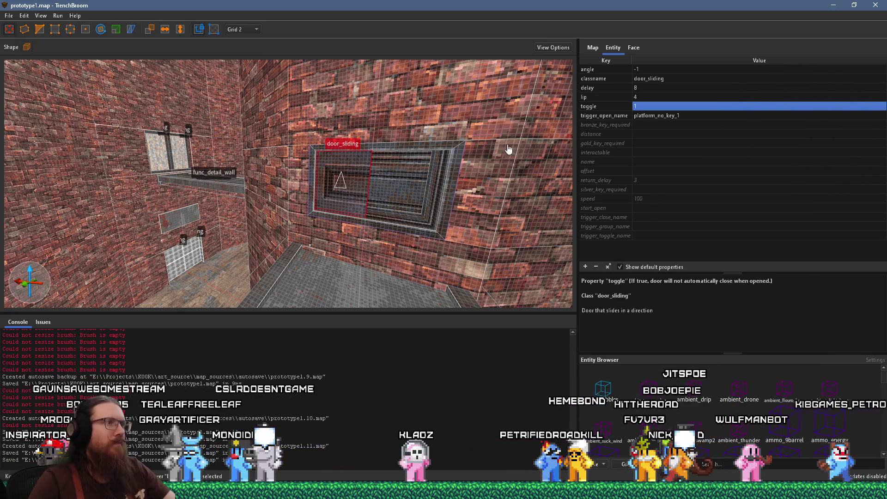
key("w")
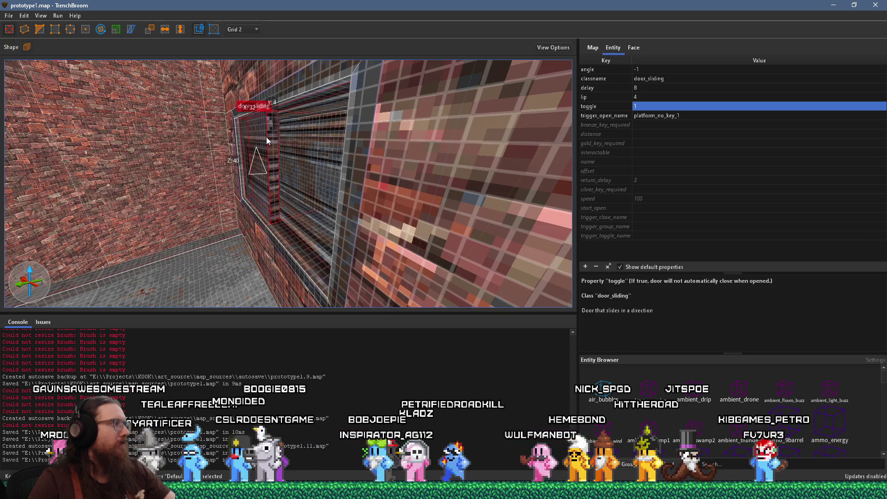
left_click(9, 15)
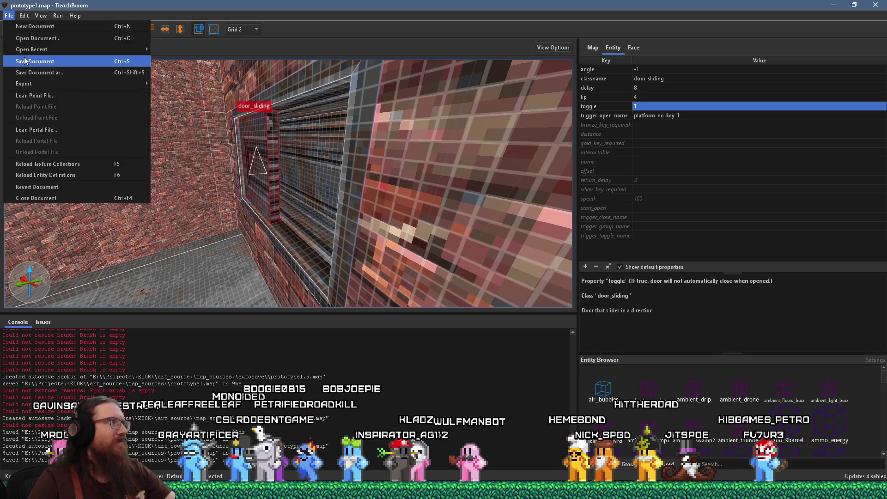
Save the map with File > Save Document and switch to the Godot editor
left_click(26, 60)
key("alt+Tab")
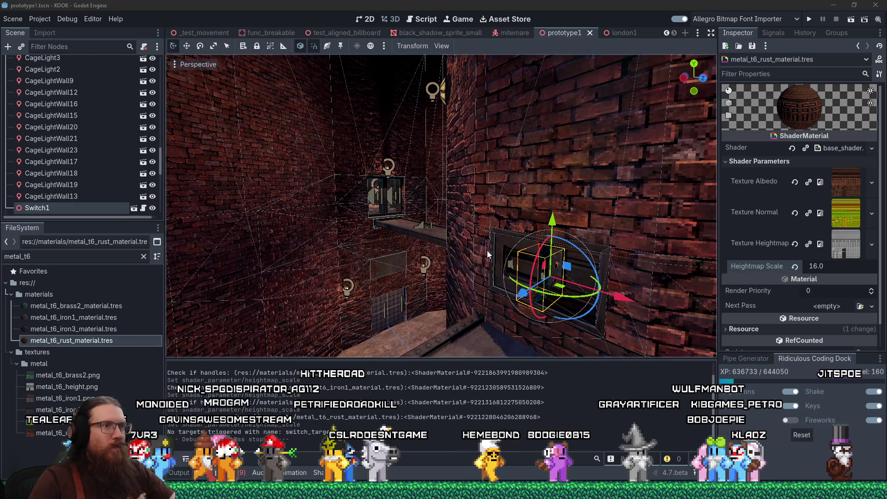
Orbit, focus and zoom on Switch1 in the 3D viewport, then return to TrenchBroom
mouse_move(487, 251)
left_mouse_down()
mouse_move(471, 253)
mouse_move(467, 242)
left_mouse_up()
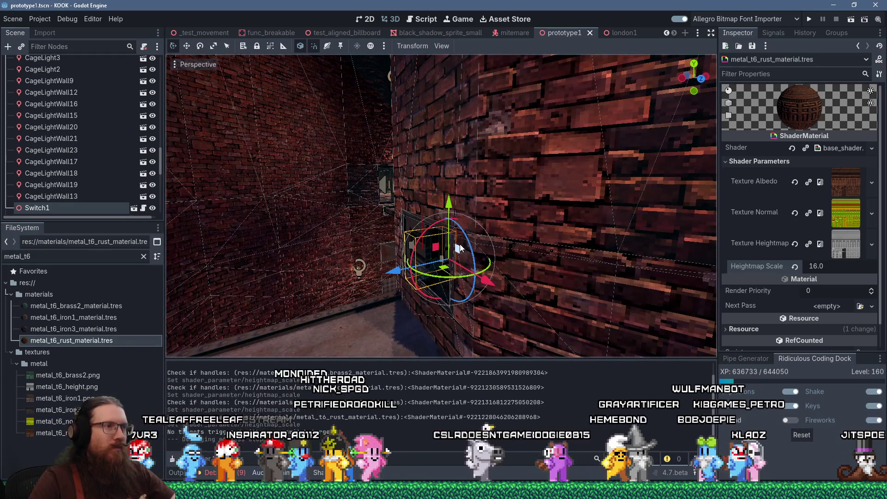
key("f")
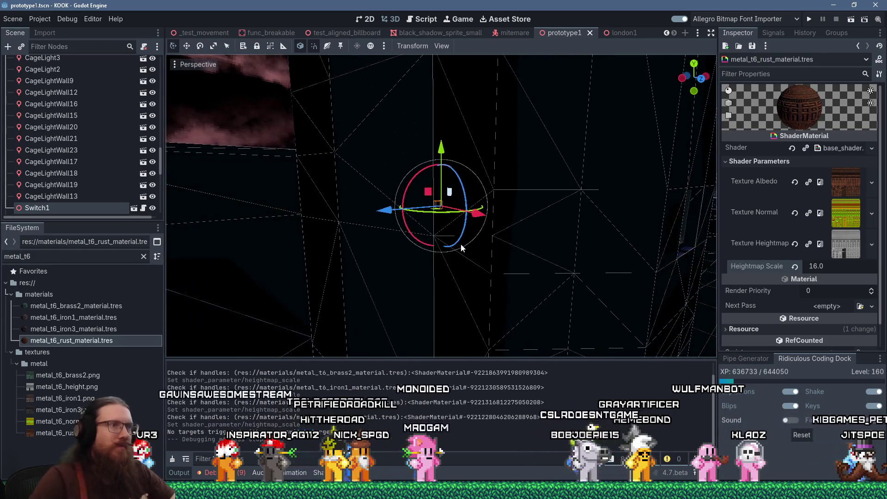
scroll(462, 180, "down", 5)
scroll(462, 180, "up", 6)
mouse_move(462, 180)
left_mouse_down()
mouse_move(483, 196)
mouse_move(402, 236)
mouse_move(408, 217)
mouse_move(449, 207)
left_mouse_up()
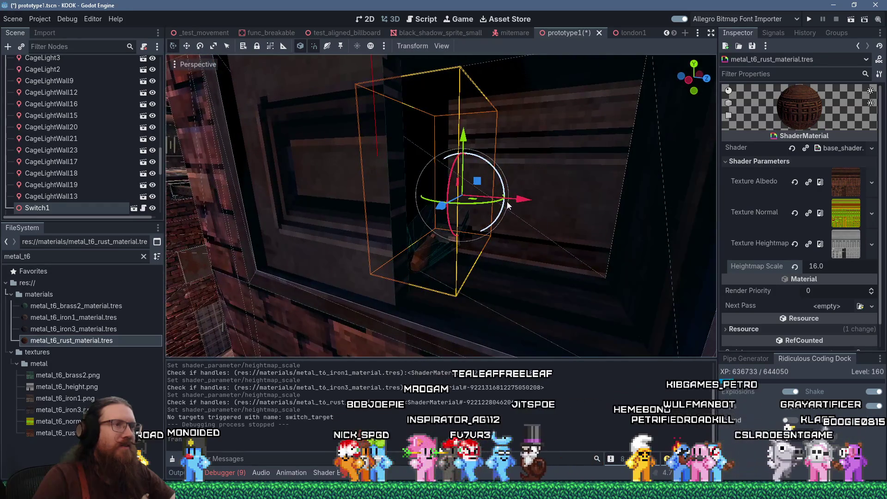
key("alt+Tab")
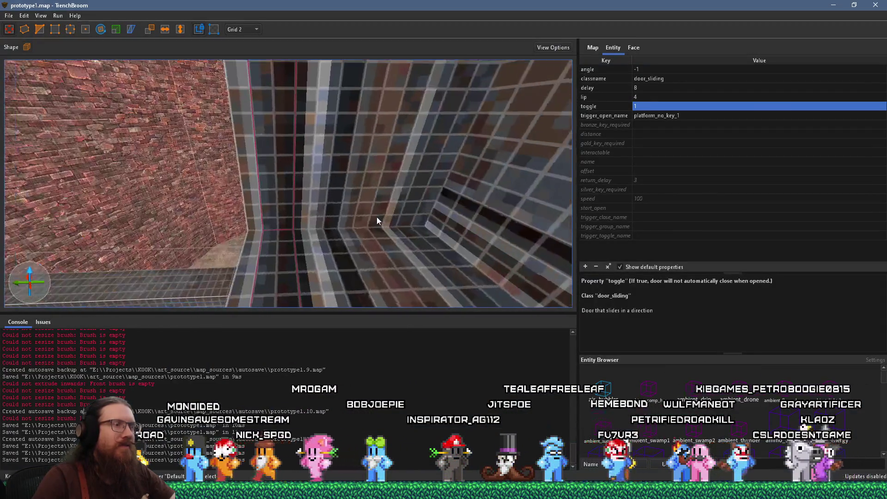
Move the brush at the door opening 2 units along Y
left_click(378, 216)
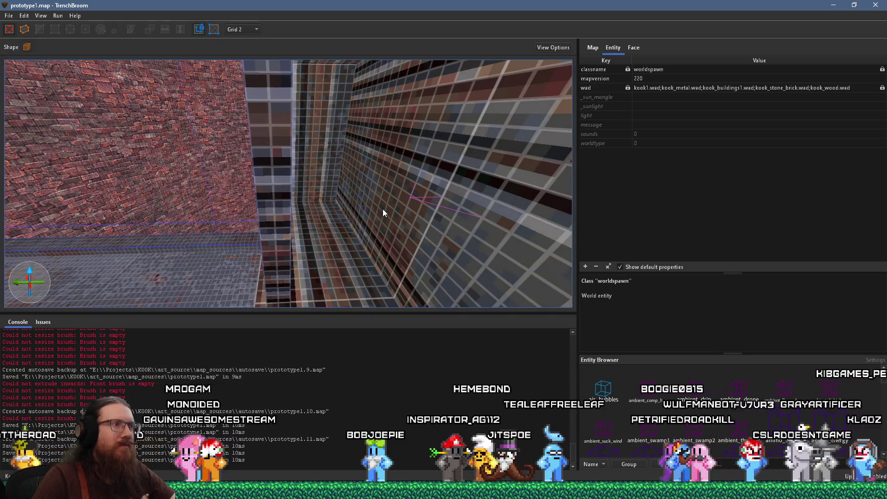
left_click(382, 209)
left_click_drag(401, 209, 431, 207)
Fly the camera into the door opening to check it from inside, then back out
mouse_move(313, 175)
left_mouse_down()
mouse_move(318, 226)
mouse_move(331, 179)
mouse_move(312, 169)
mouse_move(388, 199)
left_mouse_up()
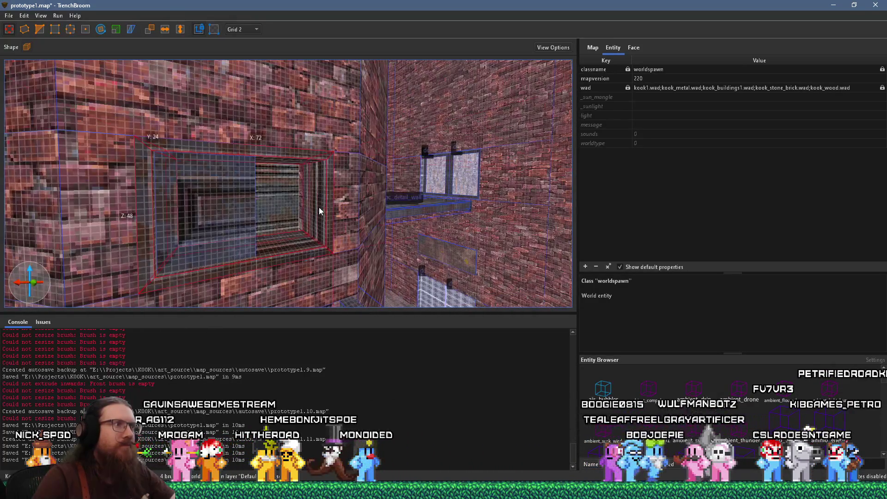
mouse_move(319, 211)
left_mouse_down()
mouse_move(303, 211)
mouse_move(367, 231)
mouse_move(50, 192)
mouse_move(238, 195)
mouse_move(218, 208)
mouse_move(229, 218)
mouse_move(262, 214)
mouse_move(175, 198)
left_mouse_up()
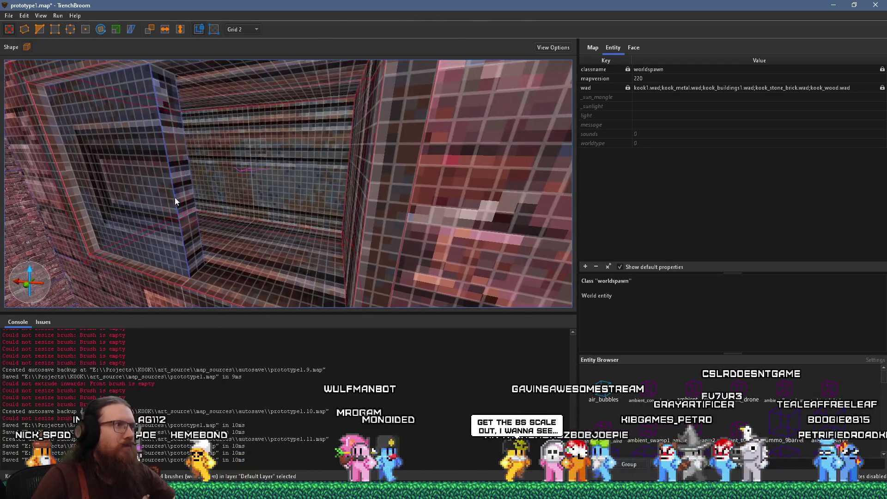
mouse_move(226, 210)
left_mouse_down()
mouse_move(342, 196)
mouse_move(321, 185)
mouse_move(357, 178)
mouse_move(331, 183)
mouse_move(276, 171)
mouse_move(266, 174)
mouse_move(279, 180)
mouse_move(240, 181)
mouse_move(311, 182)
mouse_move(318, 176)
mouse_move(279, 176)
mouse_move(260, 218)
mouse_move(310, 146)
mouse_move(313, 126)
mouse_move(285, 162)
mouse_move(343, 141)
mouse_move(387, 165)
mouse_move(430, 114)
mouse_move(378, 149)
mouse_move(306, 173)
mouse_move(327, 202)
mouse_move(484, 126)
left_mouse_up()
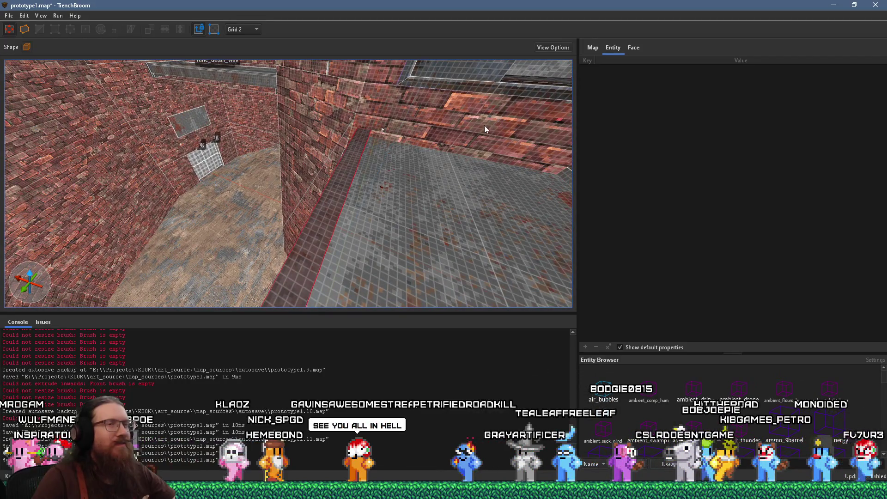
Show the Face settings and browse the materials to find metal_01_iron3
left_click(629, 49)
scroll(649, 136, "up", 5)
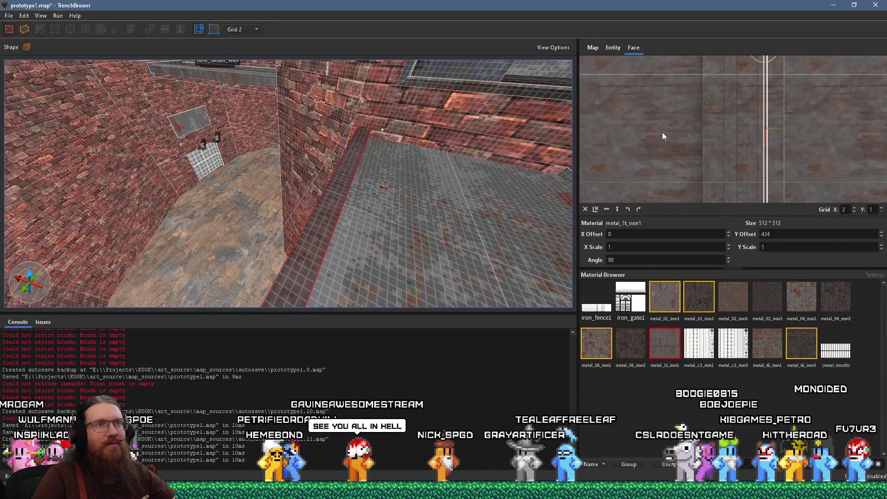
scroll(664, 137, "up", 1)
scroll(670, 129, "up", 1)
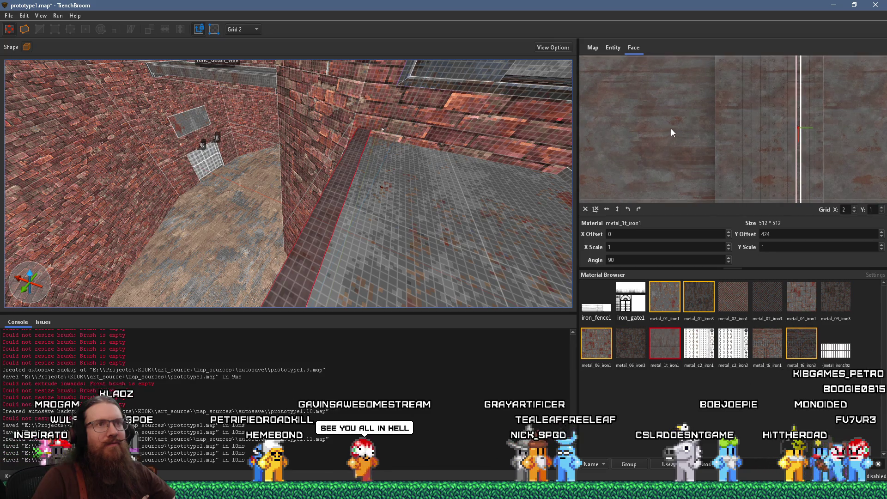
mouse_move(671, 128)
left_mouse_down()
mouse_move(683, 134)
mouse_move(572, 148)
left_mouse_up()
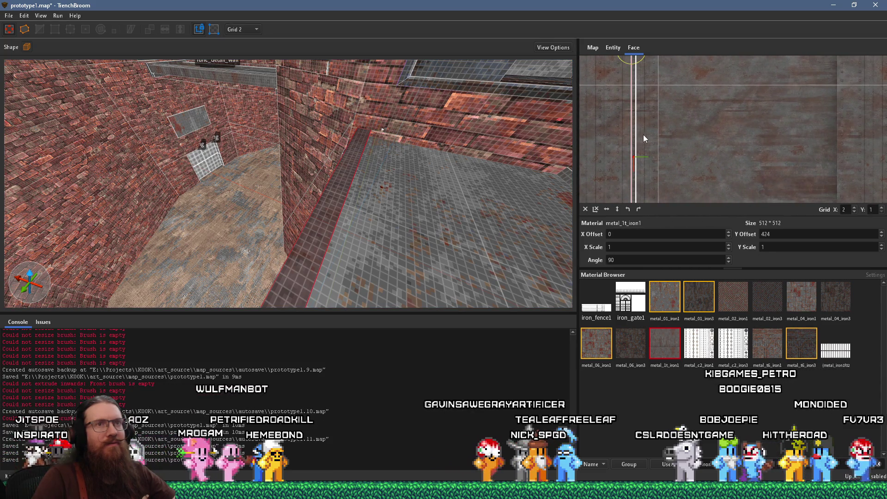
mouse_move(716, 125)
left_mouse_down()
mouse_move(725, 143)
mouse_move(710, 166)
mouse_move(743, 160)
mouse_move(697, 142)
mouse_move(729, 143)
mouse_move(654, 145)
mouse_move(682, 137)
left_mouse_up()
scroll(710, 164, "up", 1)
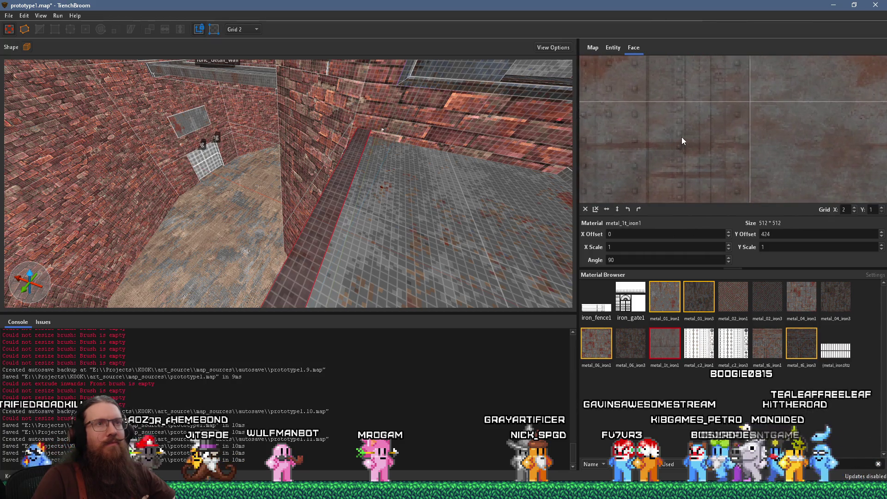
scroll(681, 136, "down", 3)
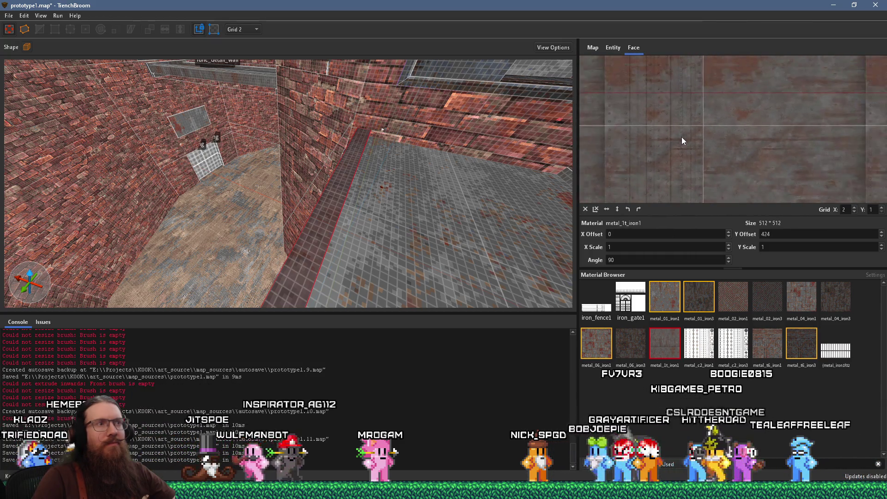
scroll(681, 136, "down", 2)
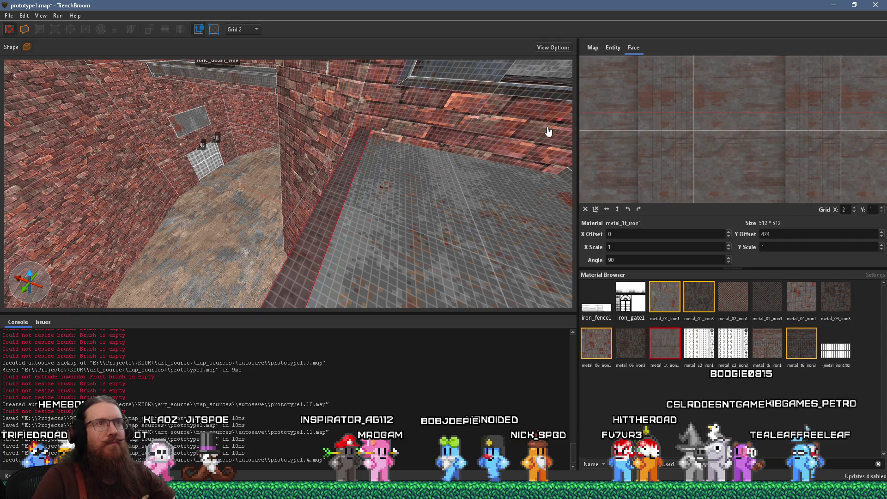
scroll(692, 124, "up", 2)
scroll(477, 194, "up", 4)
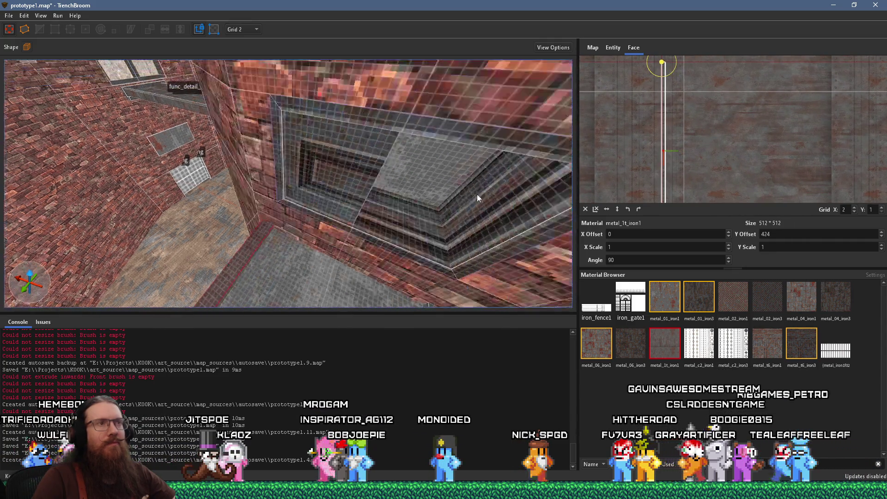
scroll(455, 193, "up", 3)
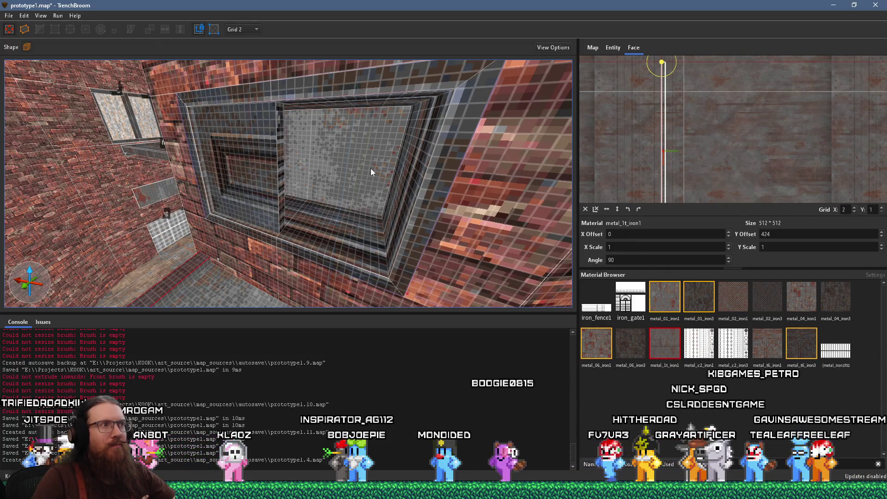
Apply metal_01_iron3 to the opening's inner face and deselect to view the result
left_click(665, 296)
left_click(694, 298)
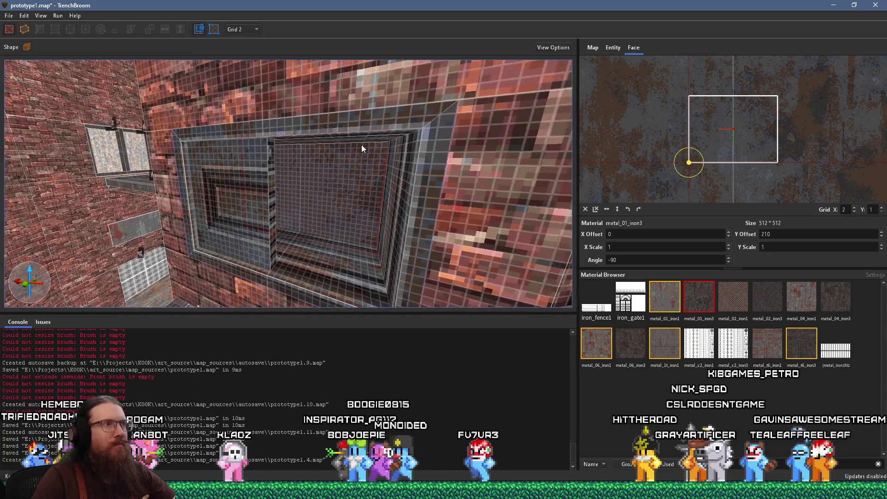
left_click(376, 138, "ctrl+shift")
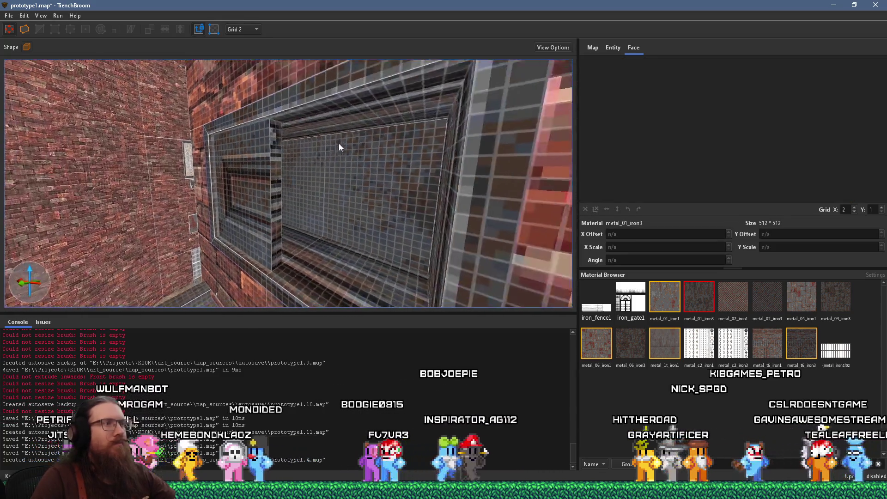
left_click(8, 15)
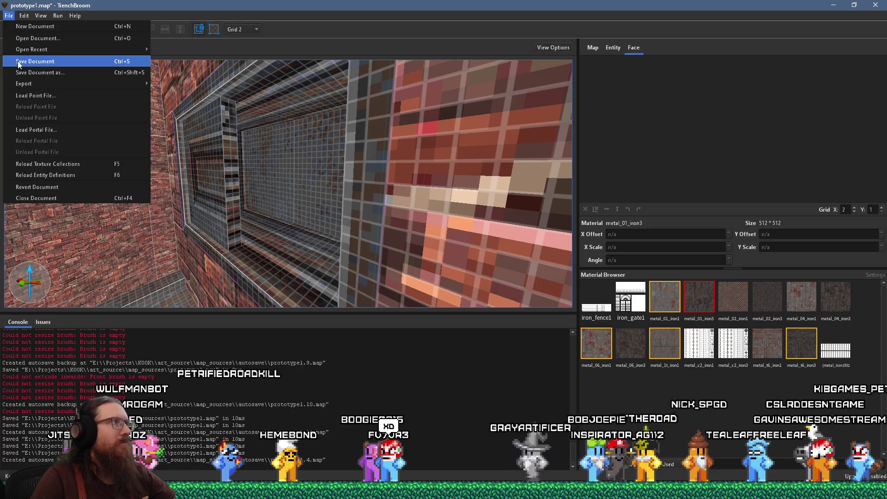
Compile prototype1 with the qbsp profile, close it after exit code 0, then go to Godot
left_click(56, 16)
left_click(60, 28)
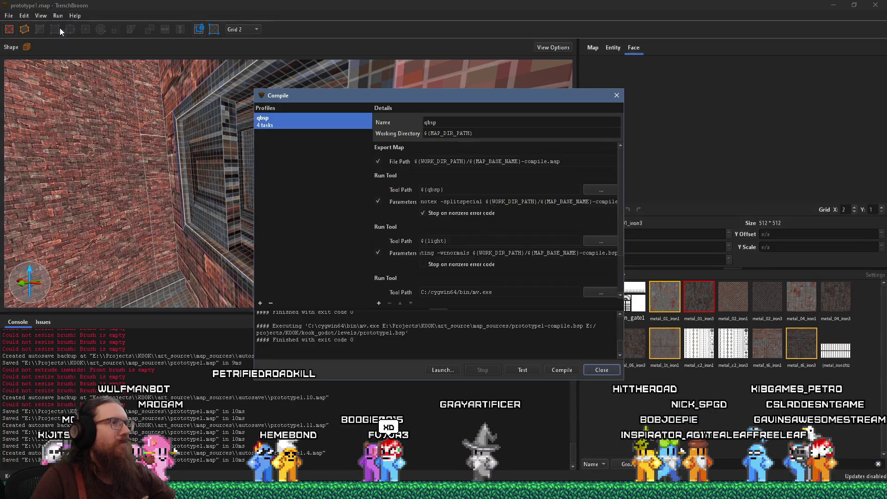
left_click(561, 370)
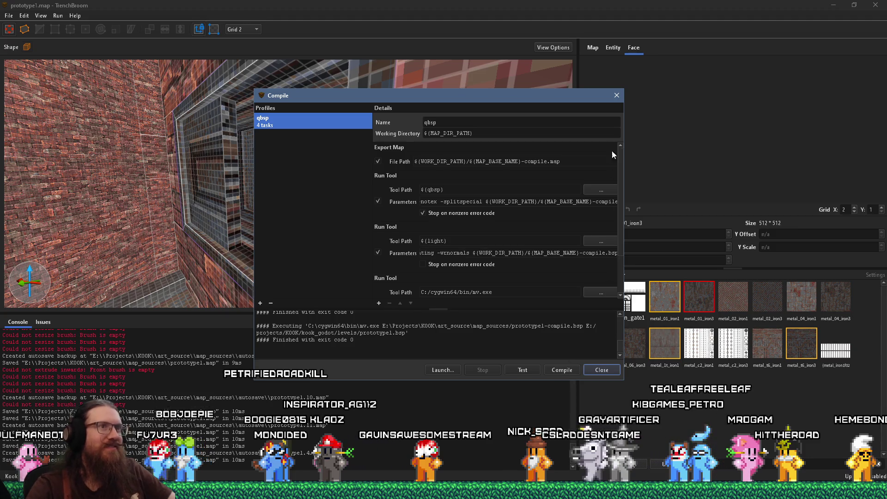
left_click(618, 99)
key("alt+Tab")
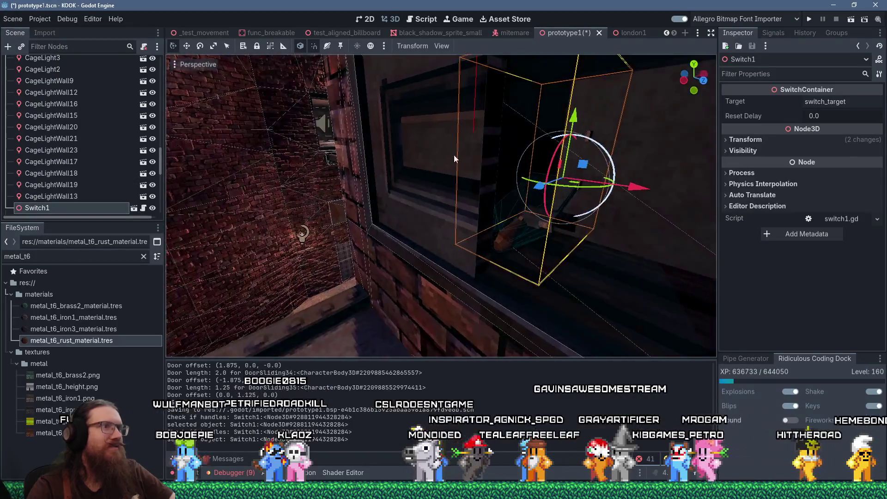
scroll(373, 163, "up", 3)
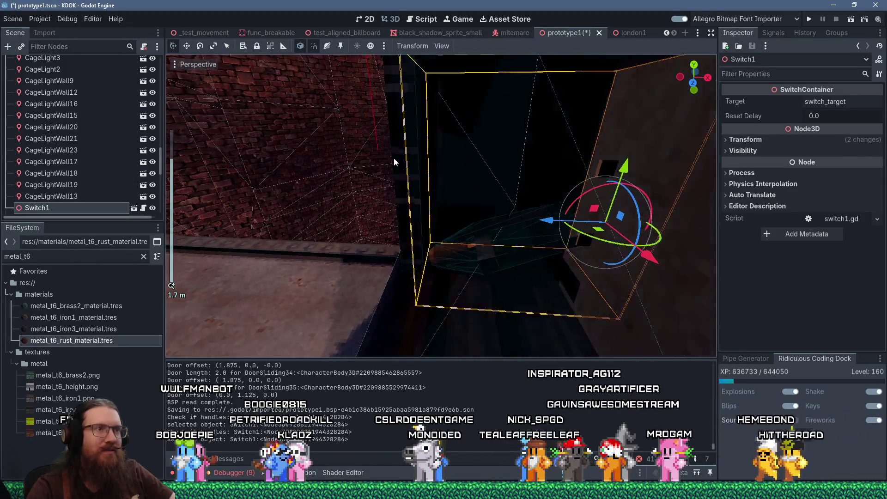
mouse_move(458, 168)
left_mouse_down()
mouse_move(491, 155)
mouse_move(473, 117)
mouse_move(489, 98)
mouse_move(598, 161)
mouse_move(606, 177)
left_mouse_up()
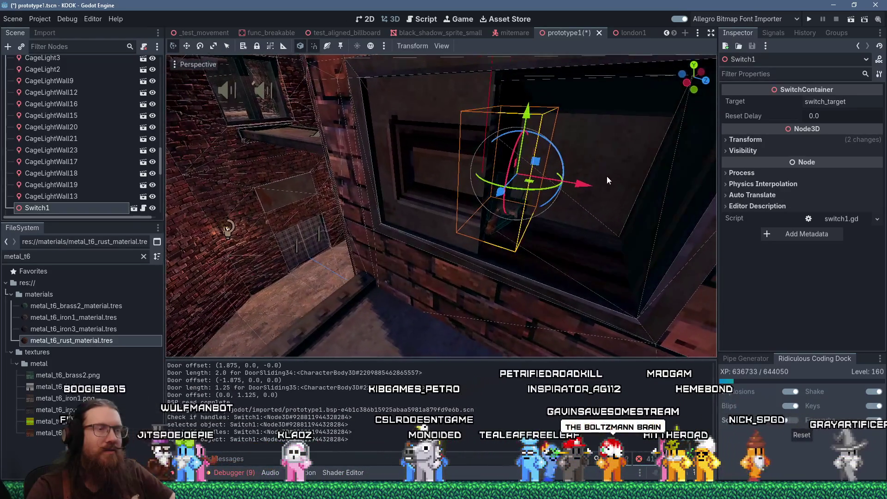
scroll(550, 202, "up", 2)
key("alt+Tab")
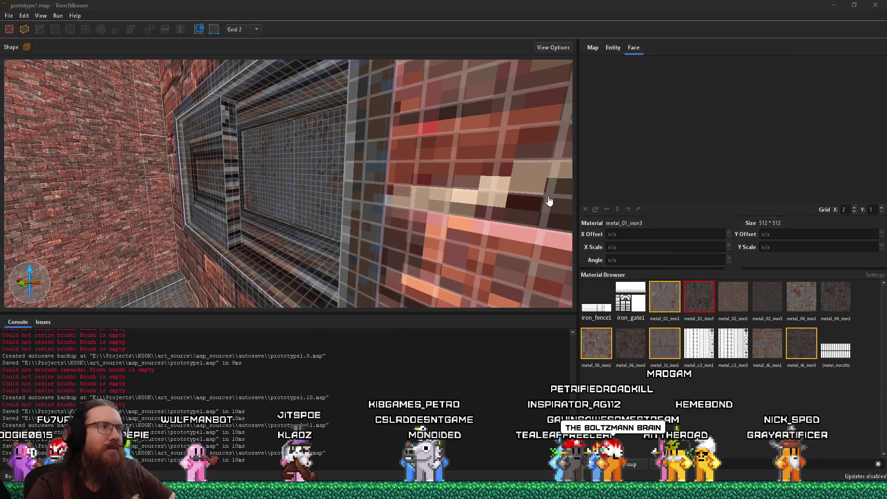
key("alt+Tab")
mouse_move(478, 217)
left_mouse_down()
mouse_move(434, 223)
mouse_move(401, 203)
mouse_move(382, 217)
mouse_move(425, 203)
mouse_move(426, 185)
mouse_move(533, 229)
mouse_move(489, 219)
mouse_move(622, 169)
mouse_move(469, 185)
mouse_move(590, 165)
mouse_move(556, 180)
mouse_move(603, 190)
mouse_move(617, 208)
mouse_move(578, 200)
mouse_move(621, 192)
left_mouse_up()
scroll(426, 204, "up", 2)
scroll(604, 190, "up", 2)
scroll(604, 190, "down", 5)
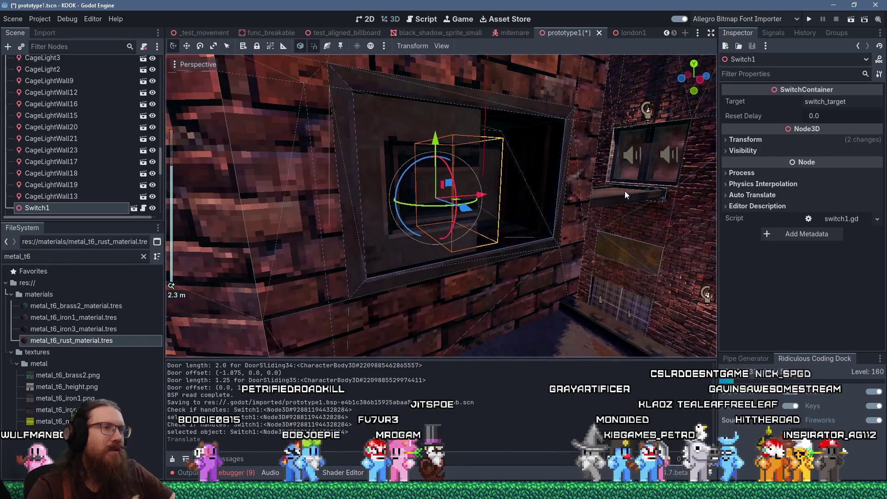
Rotate Switch1 by -90° in its wall opening
mouse_move(625, 190)
left_mouse_down()
mouse_move(625, 206)
mouse_move(606, 197)
mouse_move(589, 154)
mouse_move(500, 169)
mouse_move(475, 195)
mouse_move(564, 171)
mouse_move(603, 188)
mouse_move(626, 187)
mouse_move(607, 146)
mouse_move(550, 116)
mouse_move(480, 198)
mouse_move(570, 182)
left_mouse_up()
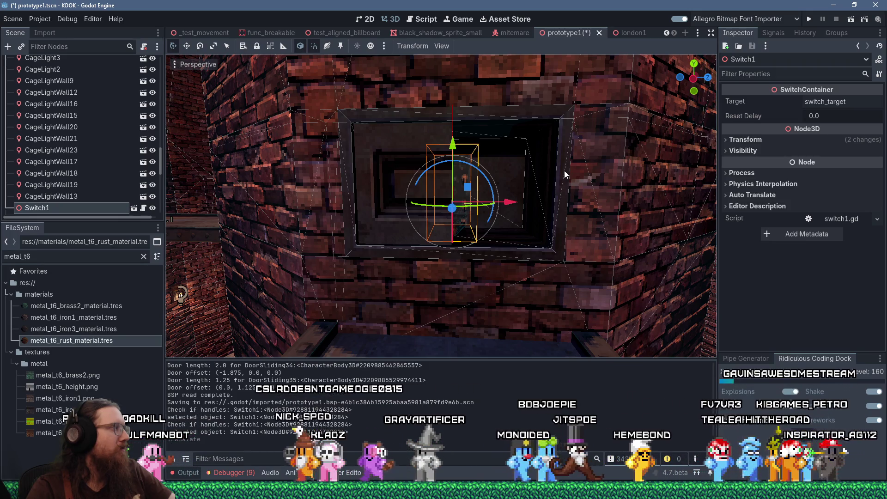
mouse_move(564, 171)
left_mouse_down()
mouse_move(480, 168)
mouse_move(486, 147)
mouse_move(559, 171)
mouse_move(527, 178)
mouse_move(525, 187)
left_mouse_up()
scroll(527, 177, "up", 3)
key("r")
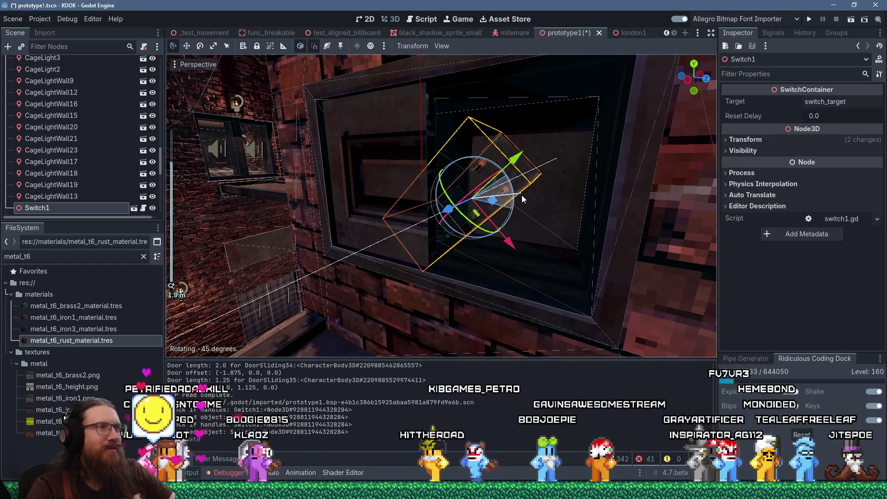
left_click(503, 239)
Raise Switch1 0.25 along Y and save the prototype1 scene
mouse_move(471, 254)
left_mouse_down()
mouse_move(472, 226)
mouse_move(443, 213)
mouse_move(465, 207)
mouse_move(384, 238)
mouse_move(433, 220)
mouse_move(509, 222)
mouse_move(507, 234)
mouse_move(520, 207)
mouse_move(485, 199)
mouse_move(448, 210)
mouse_move(389, 262)
mouse_move(348, 278)
mouse_move(489, 242)
mouse_move(487, 257)
mouse_move(486, 225)
mouse_move(500, 202)
mouse_move(397, 207)
left_mouse_up()
scroll(390, 262, "up", 2)
scroll(484, 249, "down", 2)
scroll(484, 249, "down", 1)
scroll(495, 202, "down", 2)
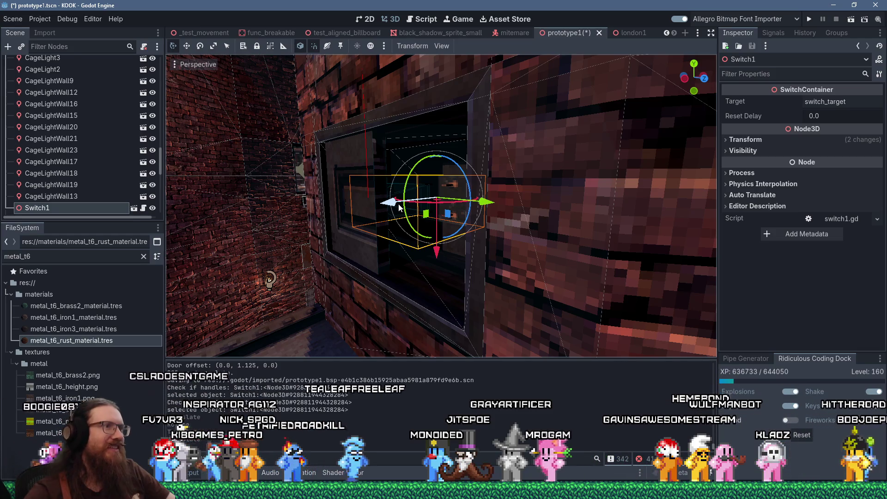
left_click(13, 18)
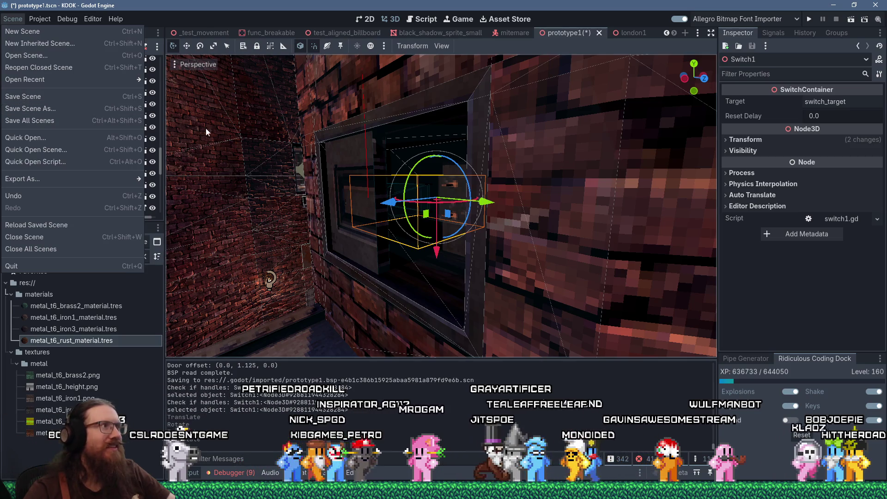
left_click(47, 97)
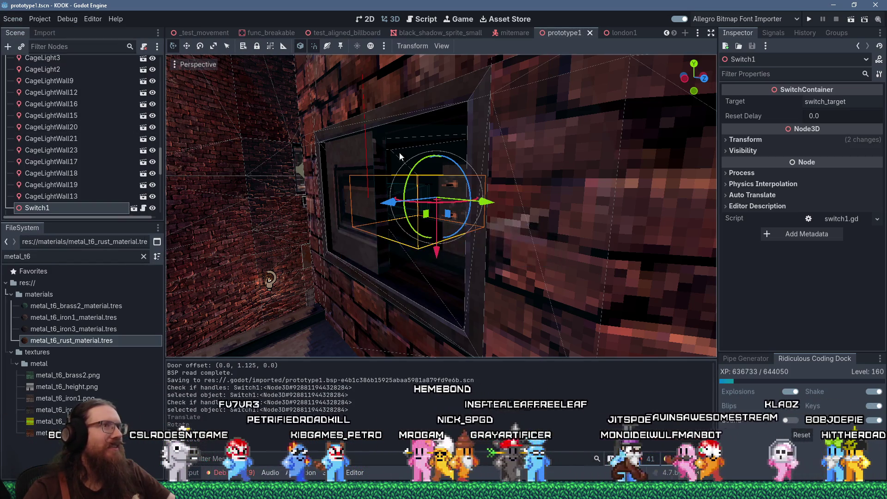
Run the game, grab the revolver and Super Super Shotgun, and shoot the enemy
left_click(805, 19)
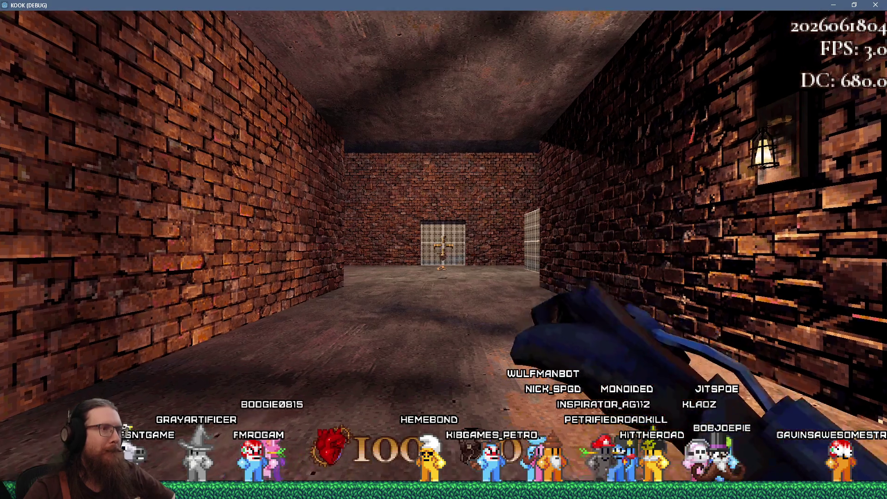
key("w")
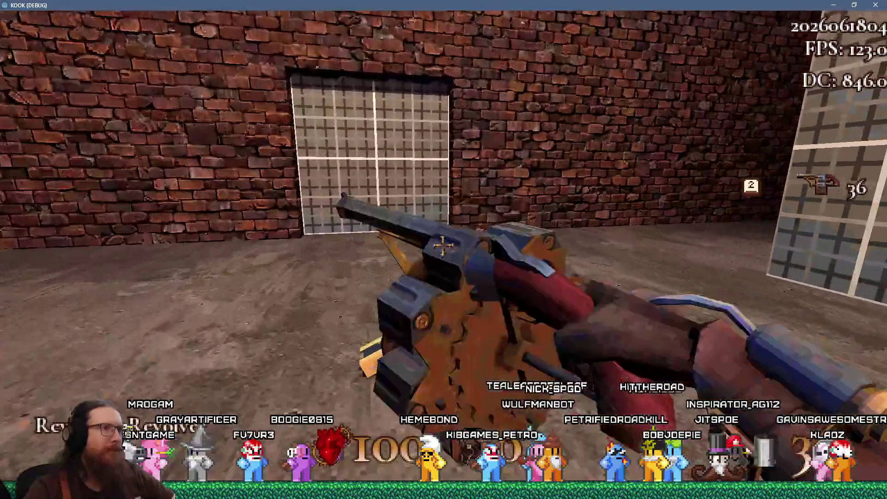
key("w")
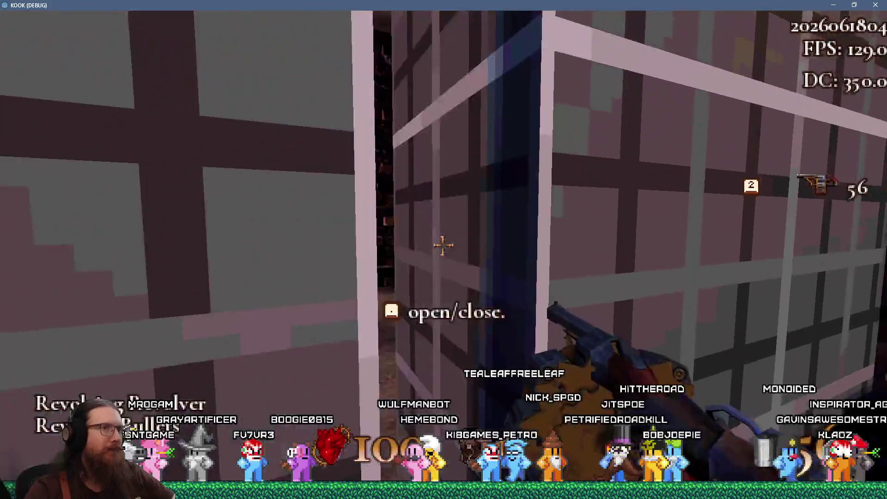
key("e")
key("w")
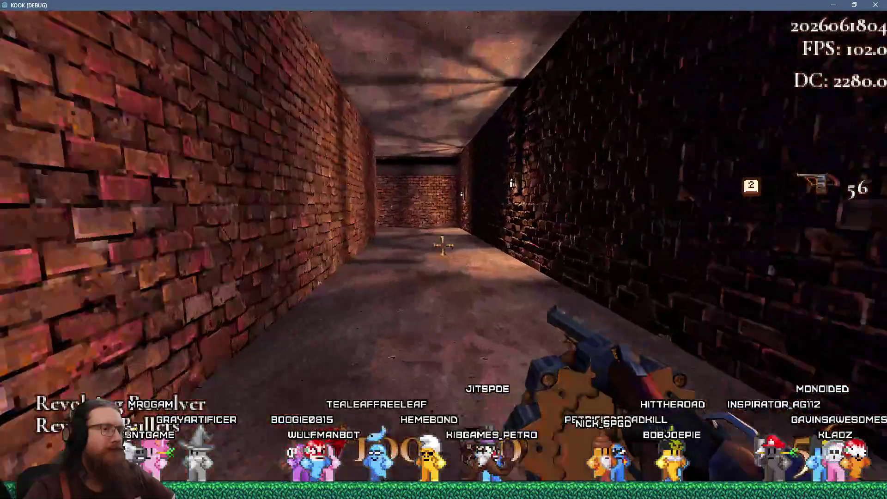
key("w")
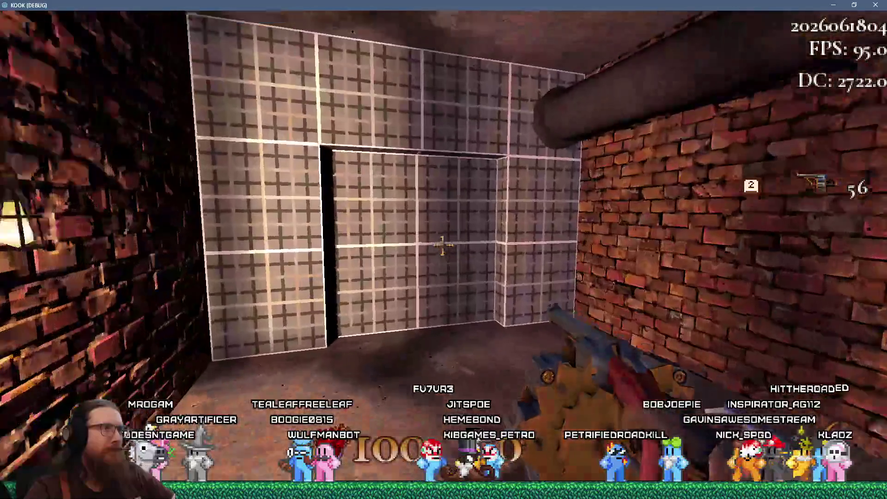
key("w")
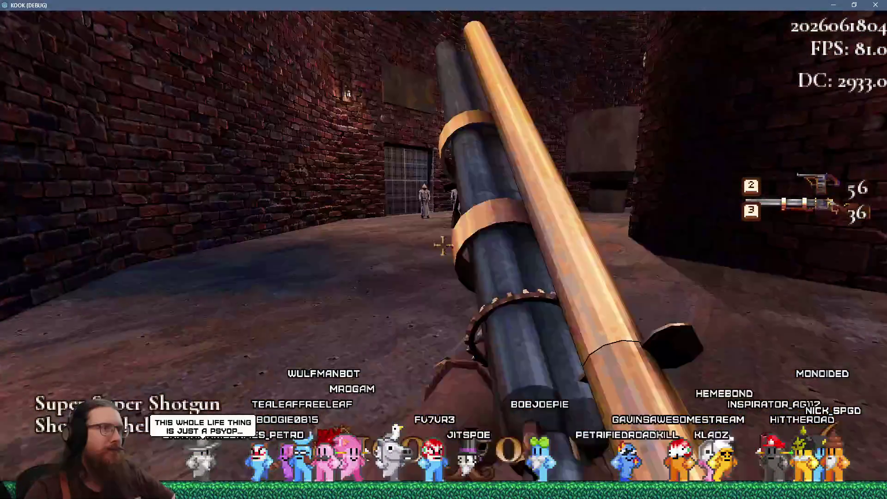
left_click(442, 246)
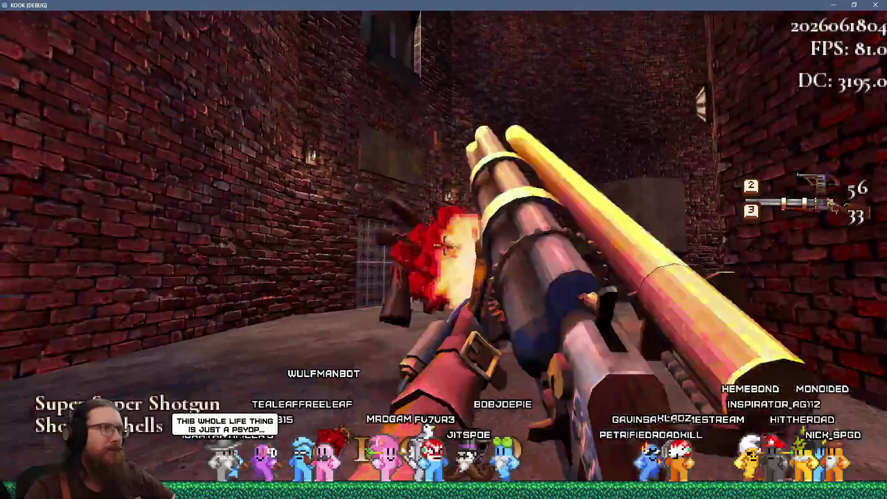
Walk through the dark door and stairs to the round tower's wall switch
key("w")
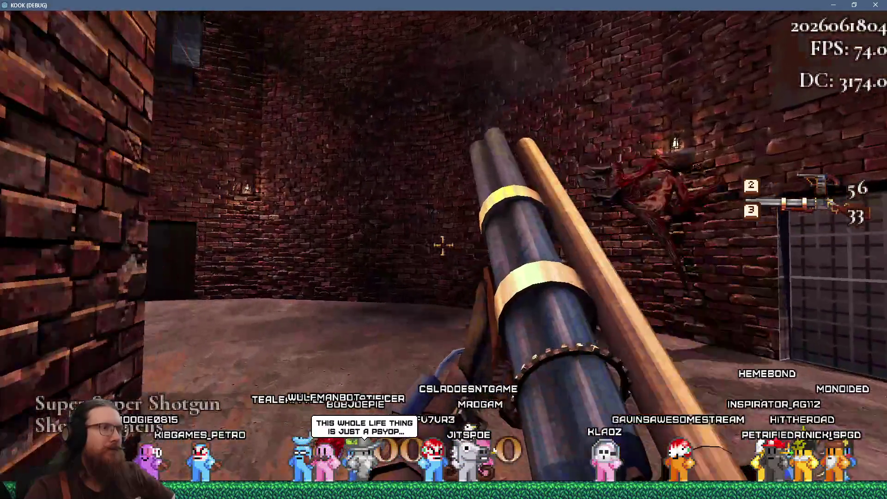
key("w")
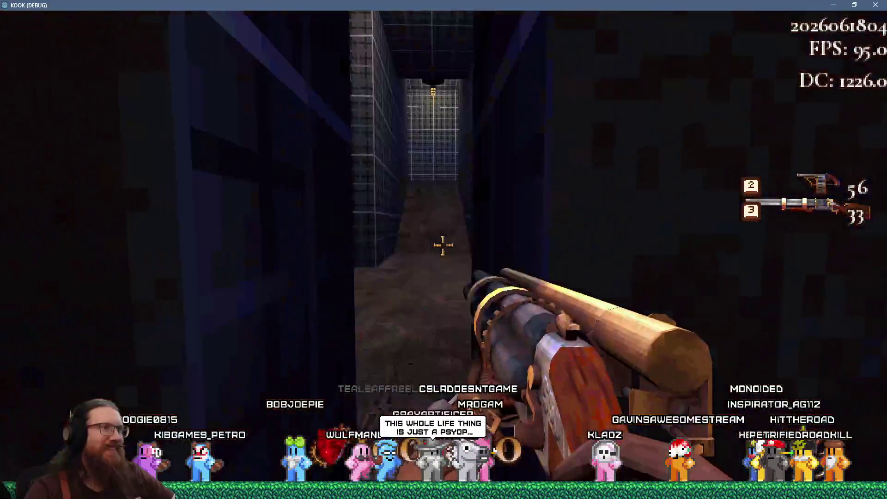
key("w")
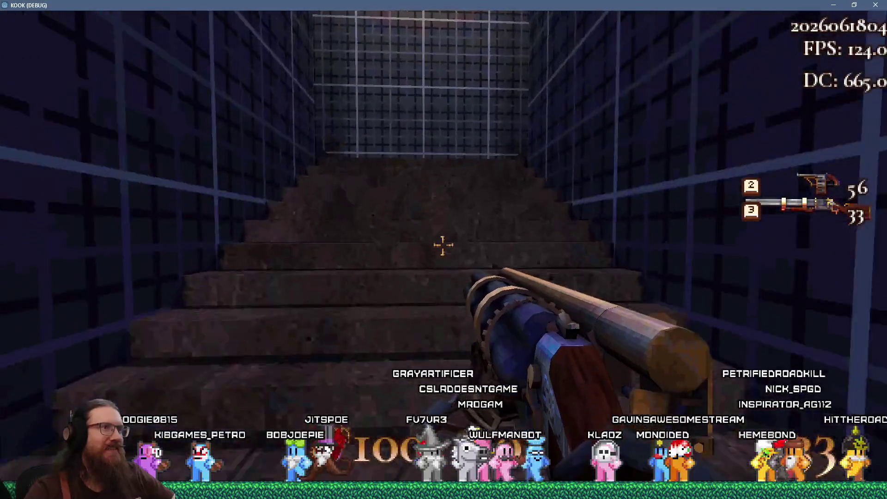
key("w")
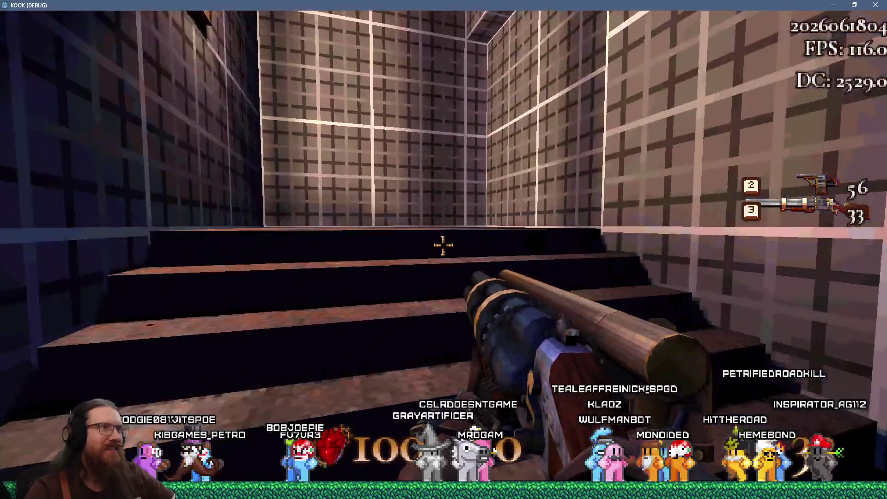
key("w")
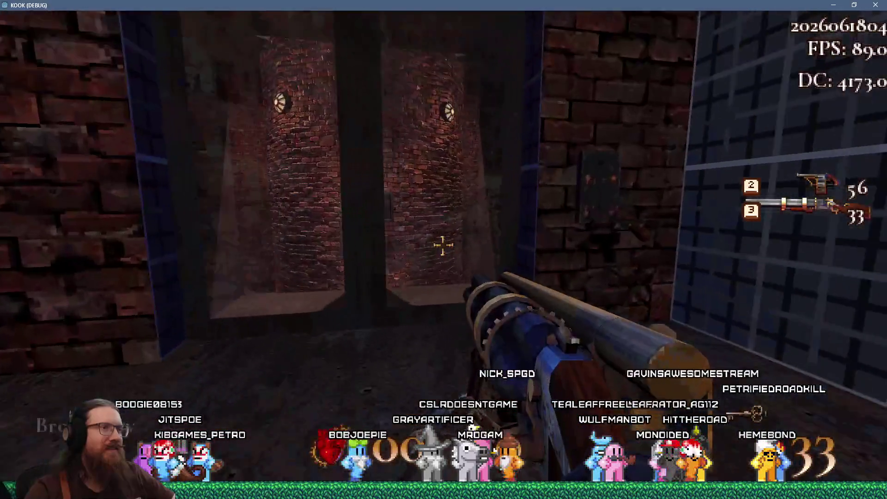
key("w")
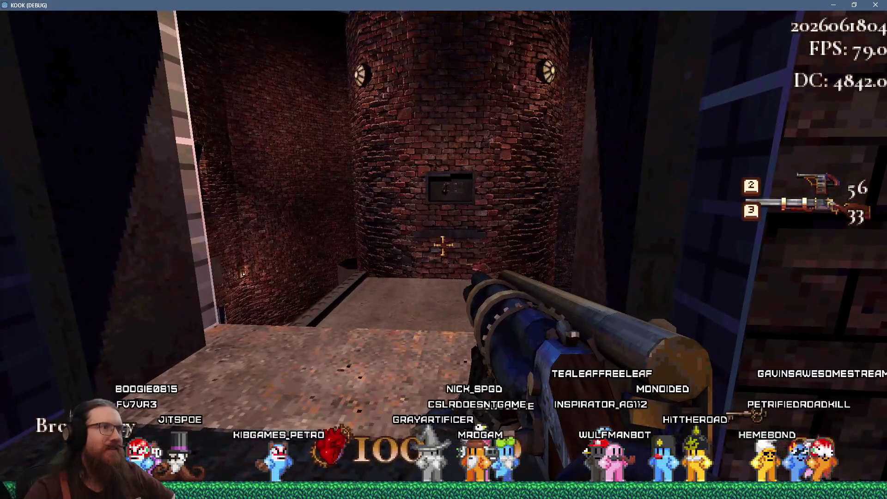
key("w")
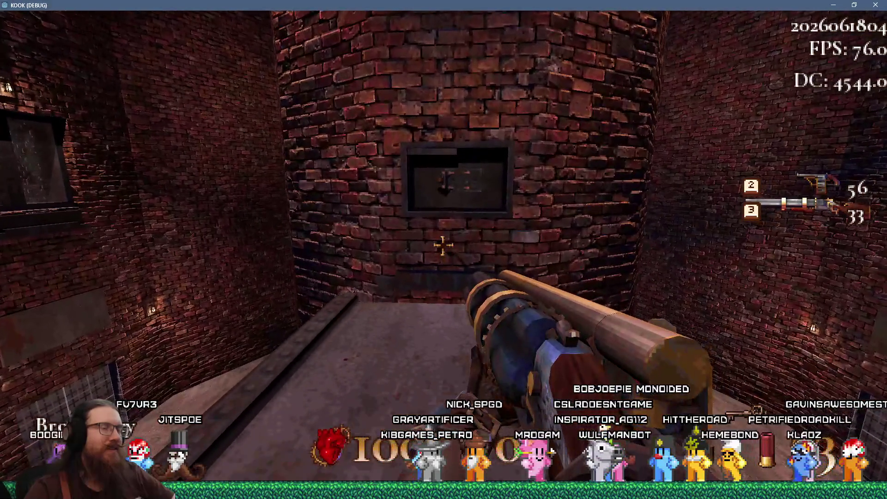
key("w")
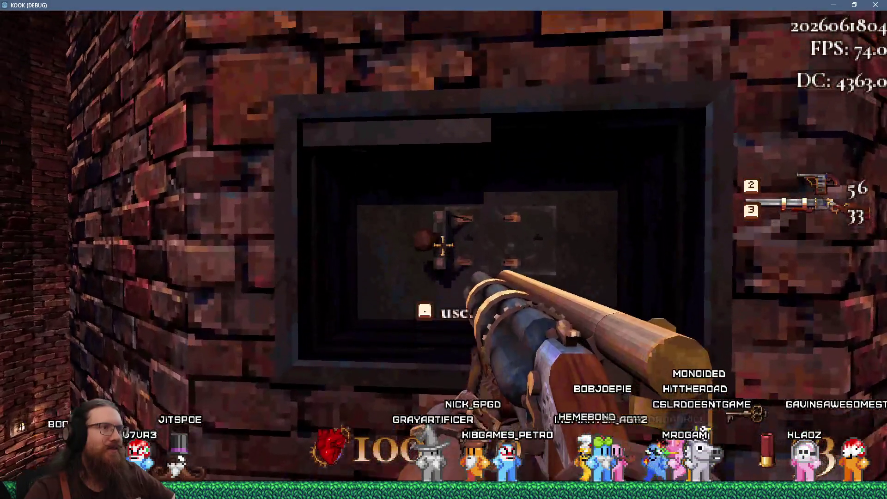
Flip the repositioned switch, inspect the metal wall panel, and open the console
key("e")
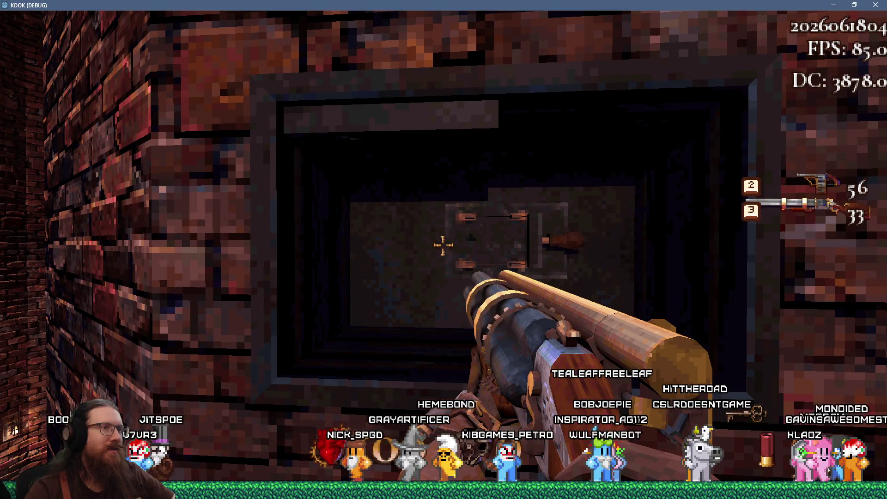
key("s")
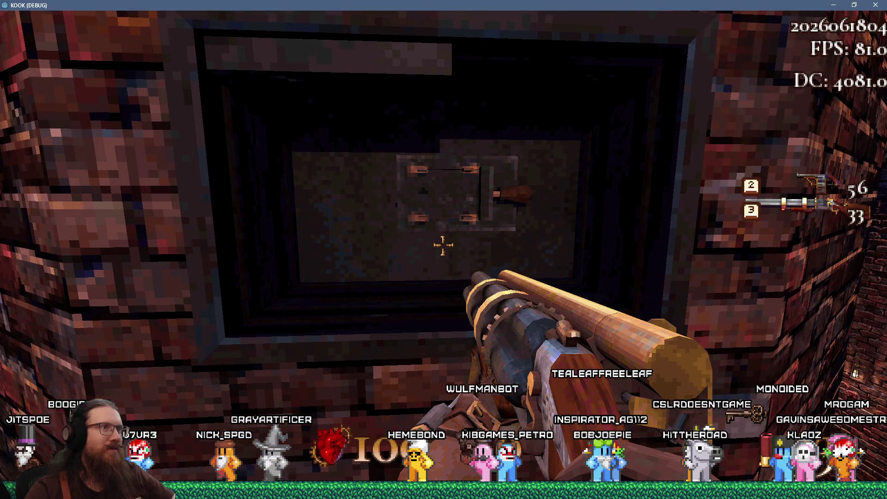
key("s")
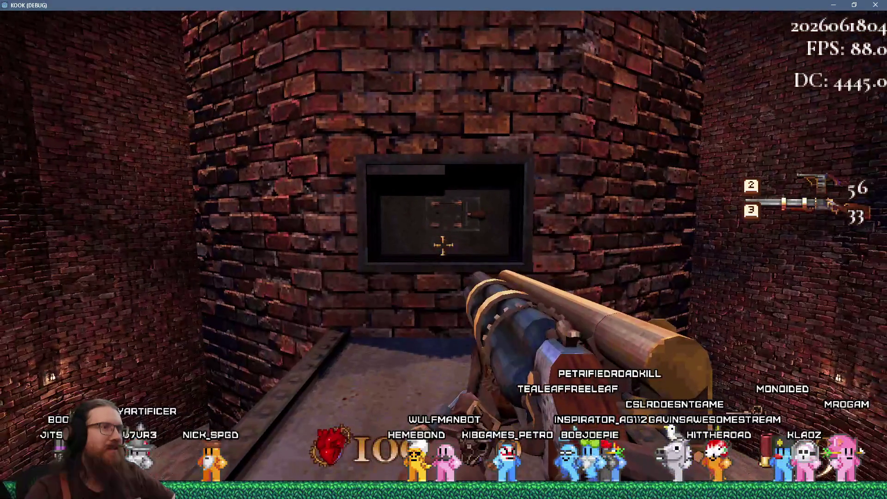
key("w")
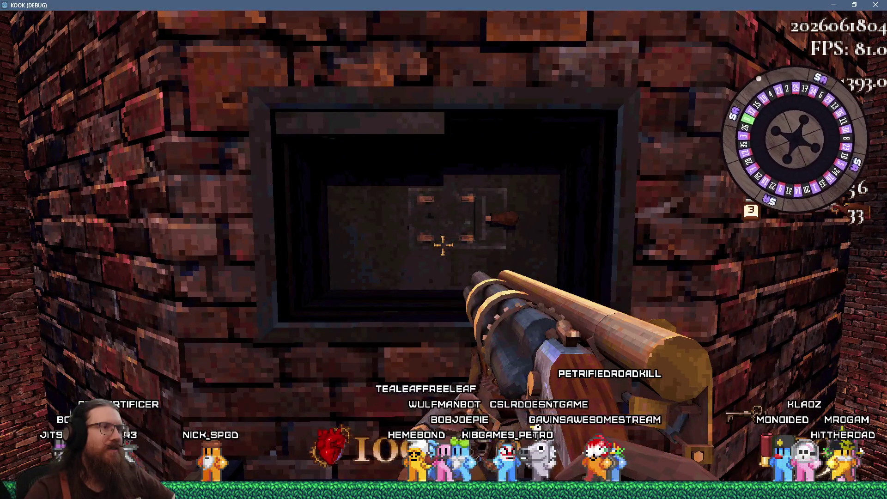
key("grave")
type("quit")
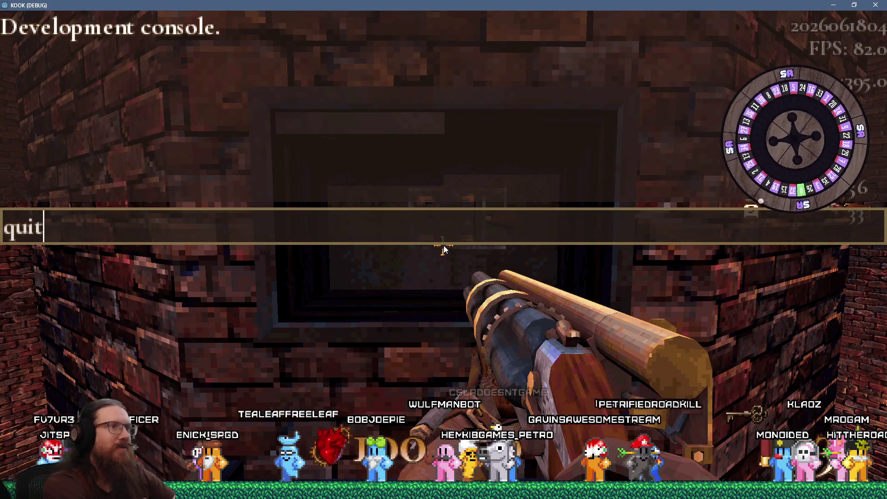
Quit the game, undo Switch1's last moves and rotation, and re-save prototype1
key("Return")
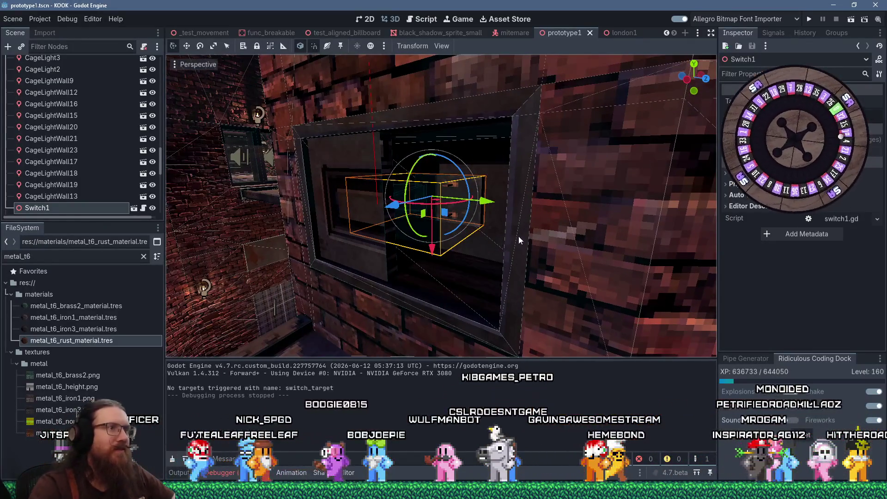
key("ctrl+z")
key("ctrl+z")
key("ctrl+z")
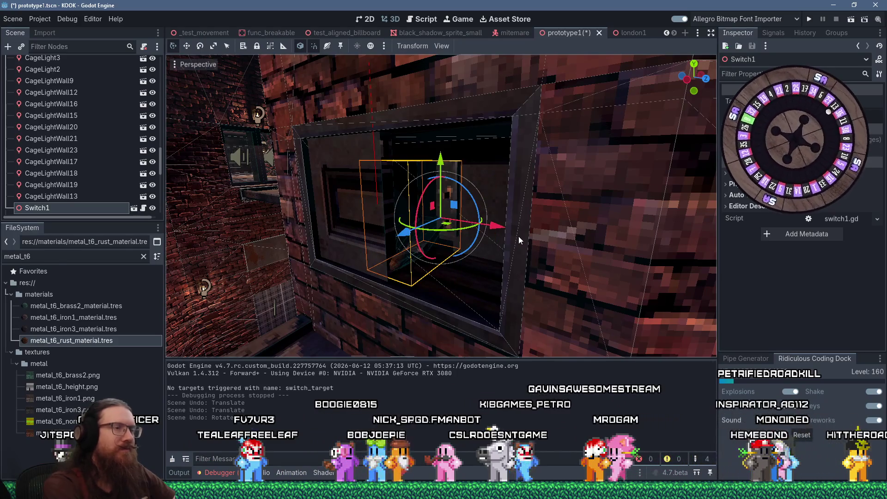
mouse_move(518, 237)
left_mouse_down()
mouse_move(533, 211)
mouse_move(557, 197)
mouse_move(509, 210)
left_mouse_up()
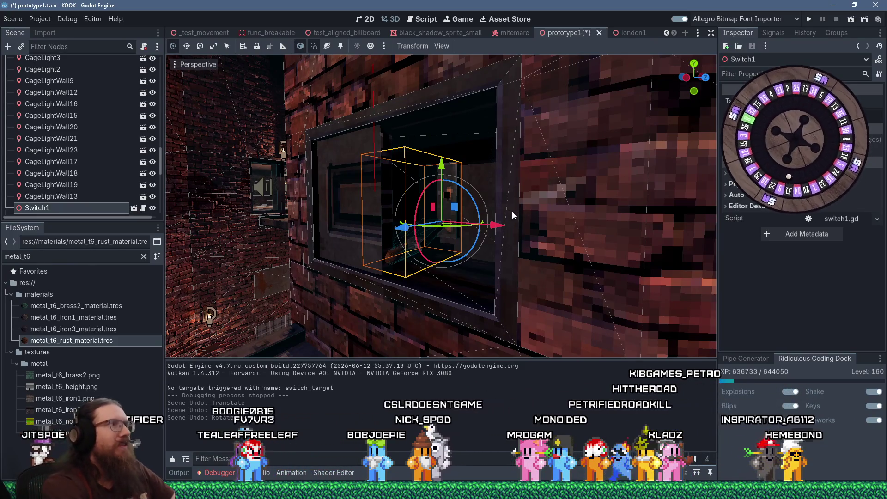
key("ctrl+s")
key("alt+Tab")
Add a line in kook_todo.txt reading '- Delay on door_sliding doesn't app…'
left_click(222, 202)
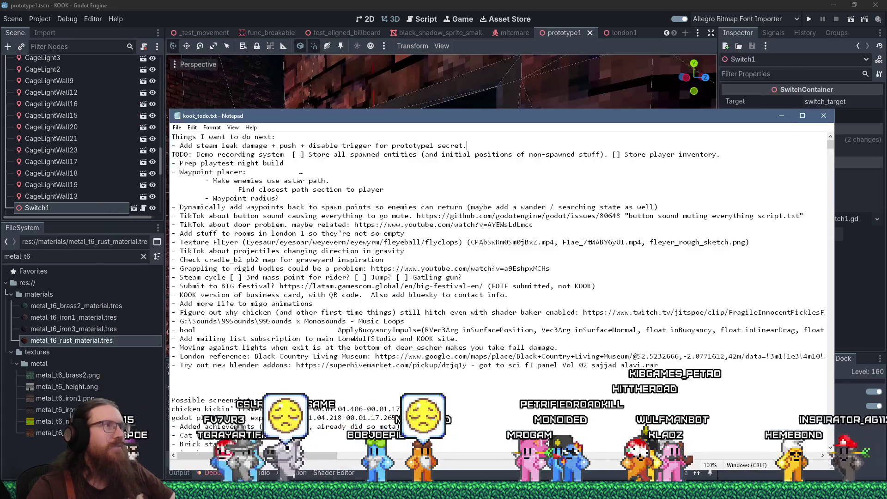
key("Return")
type("- Delay on door_sl")
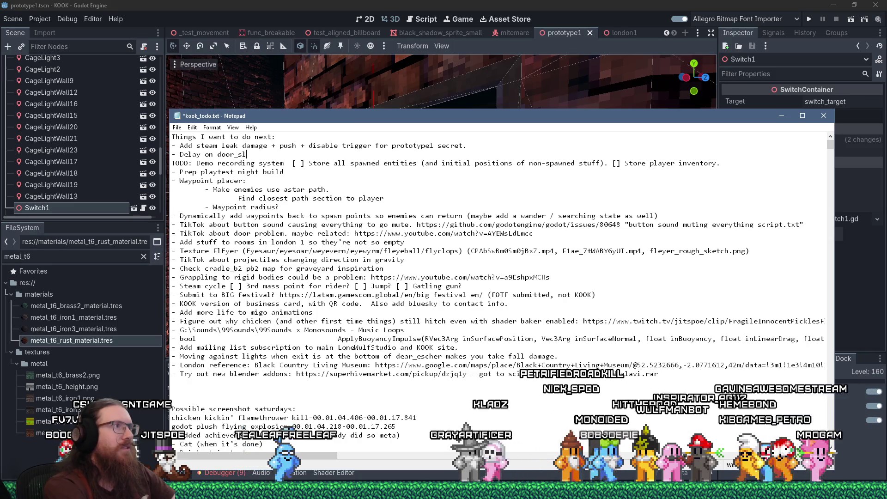
type("iding doesn'n")
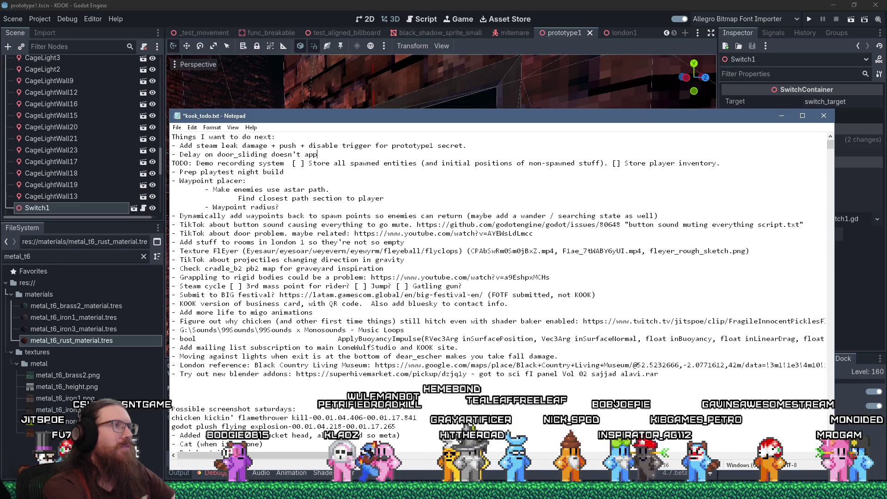
type("ear to work with triggers.")
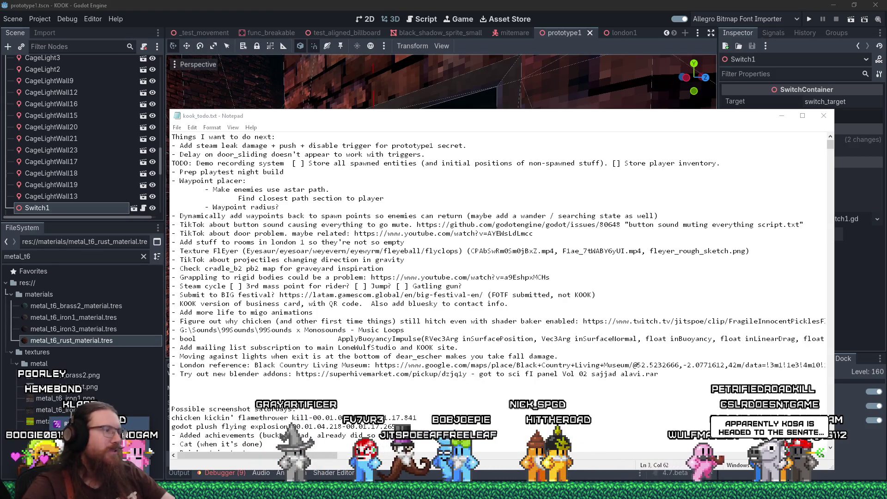
Restore the Firefox window from the taskbar and open a new empty tab
mouse_move(443, 491)
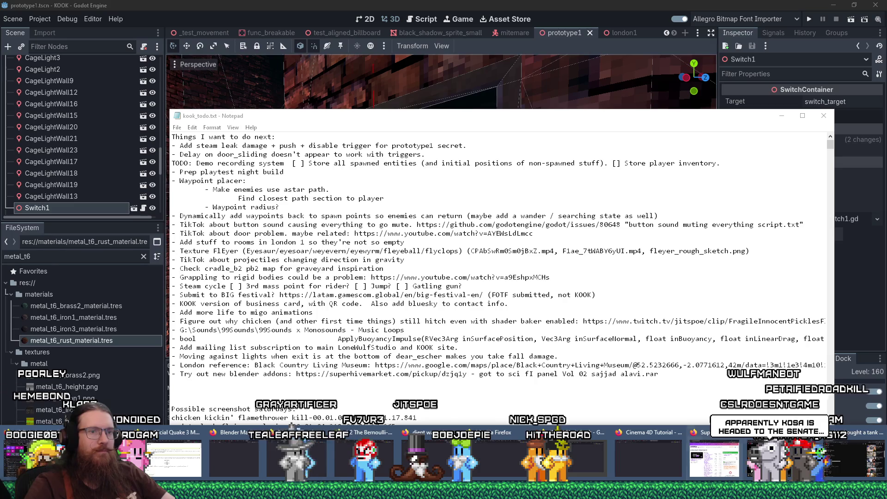
left_click(851, 457)
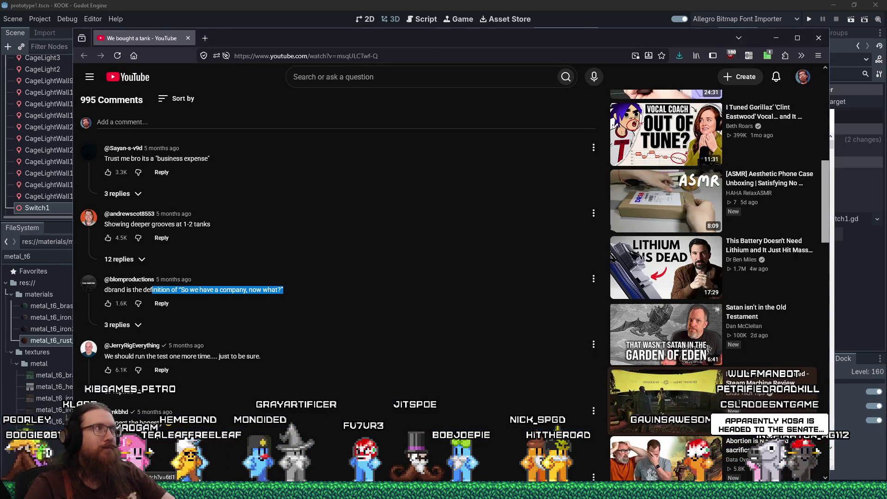
scroll(511, 366, "up", 2)
left_click(444, 491)
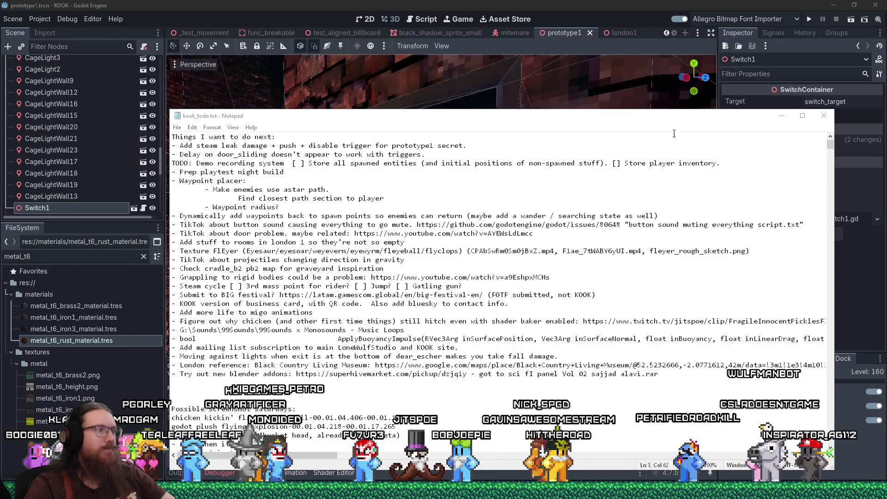
mouse_move(444, 491)
left_click(830, 459)
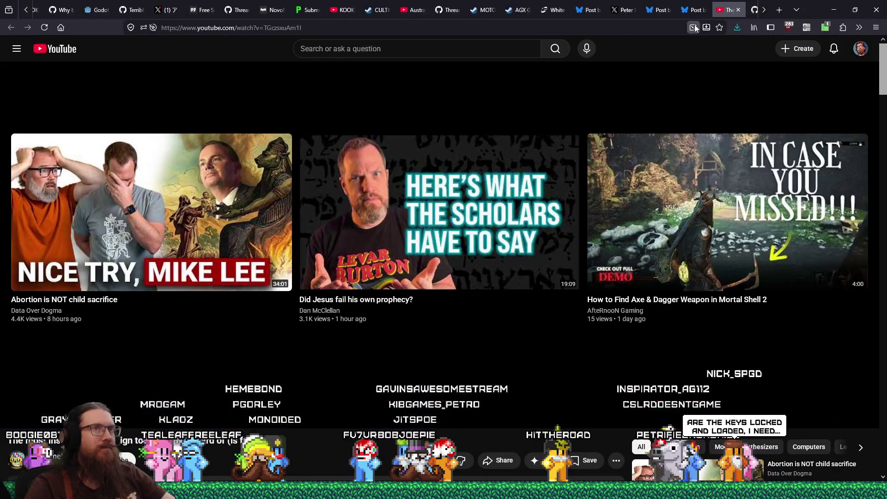
key("ctrl+t")
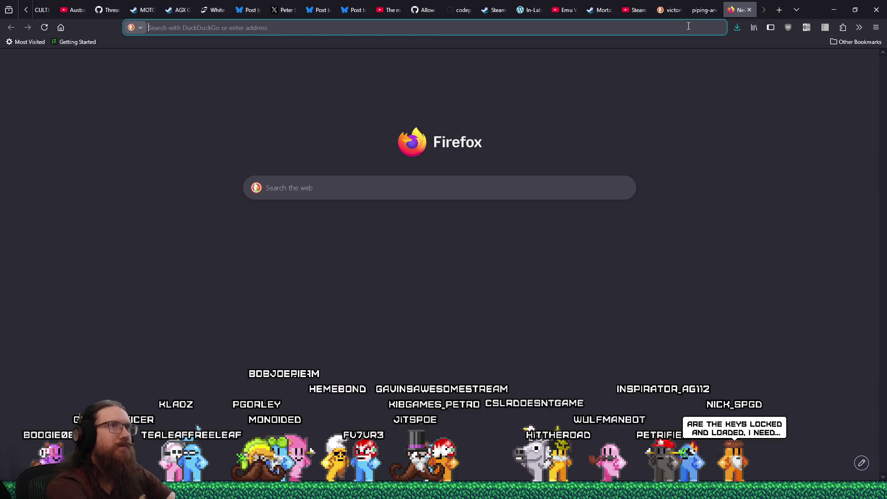
Go to twitch.tv, browse Software and Game Development, and switch to a live stream's tab
type("twitch.tv/")
key("Return")
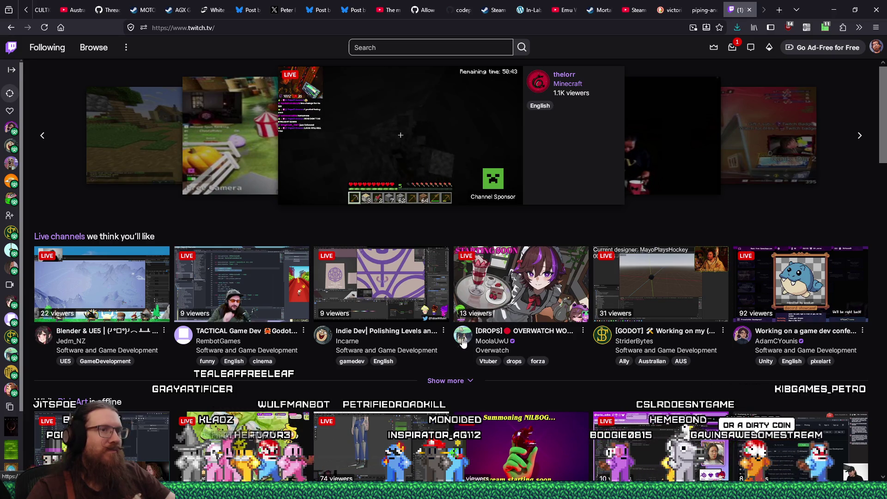
scroll(161, 299, "down", 4)
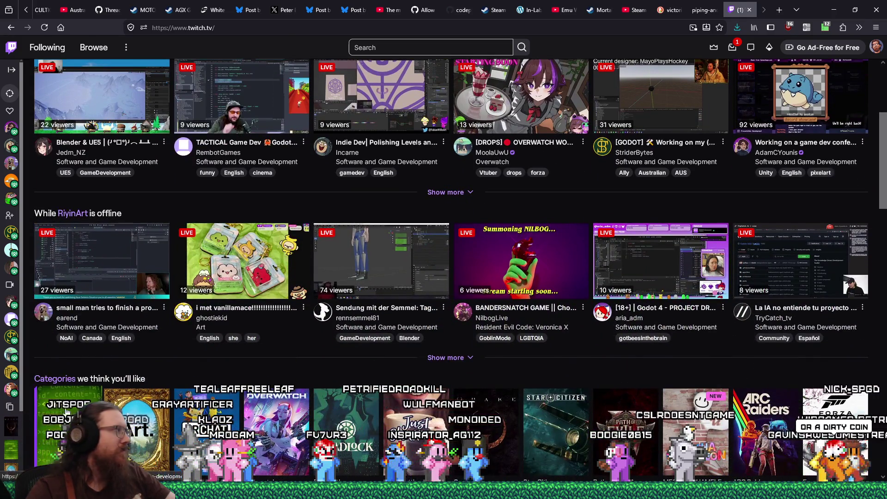
left_click(107, 327)
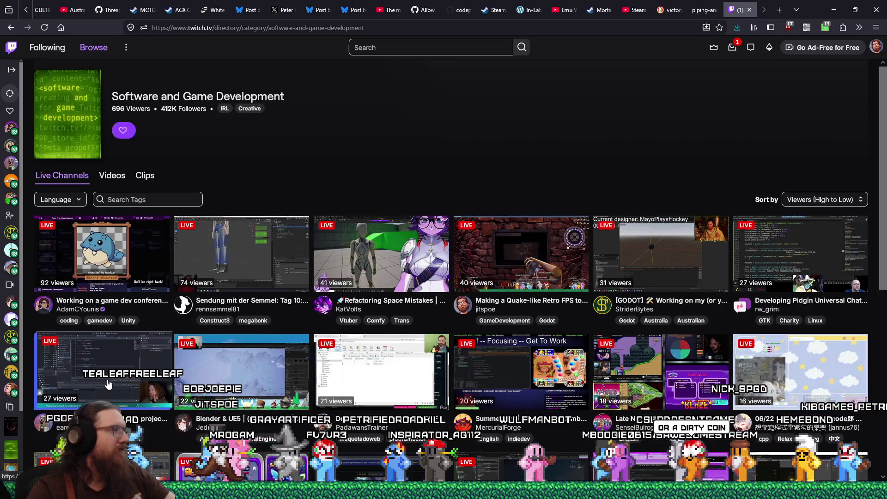
scroll(104, 384, "down", 3)
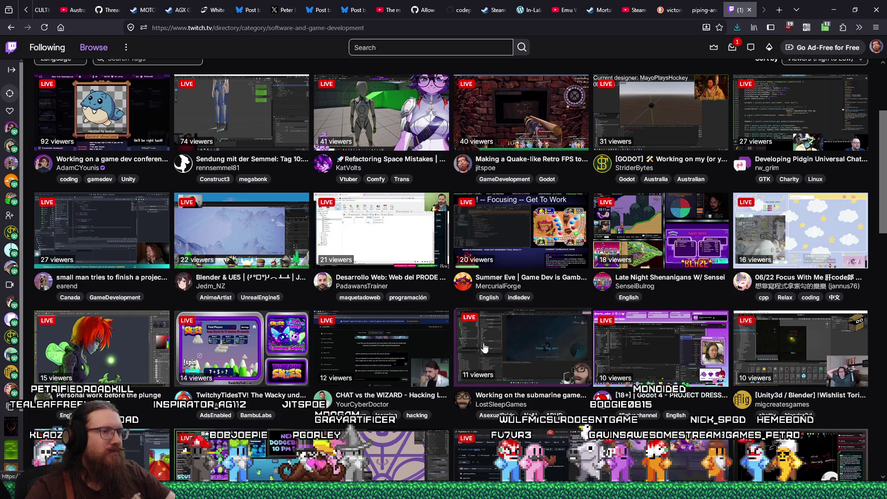
middle_click(484, 347)
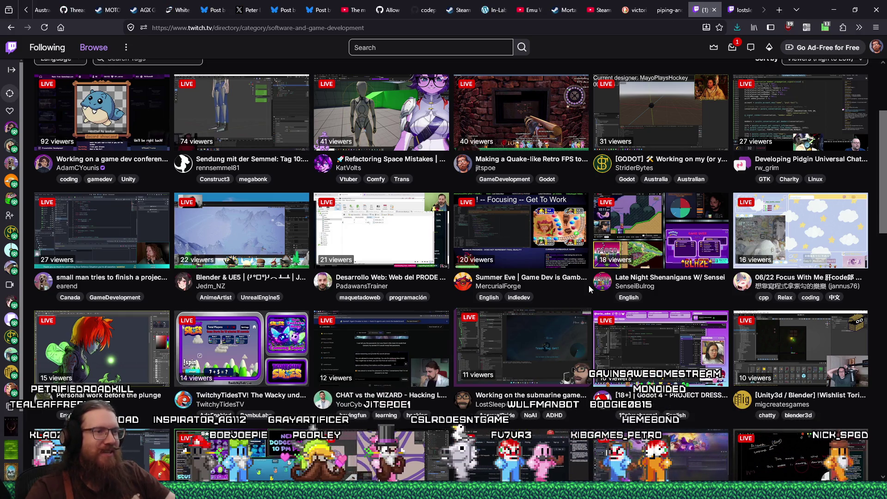
key("ctrl+Tab")
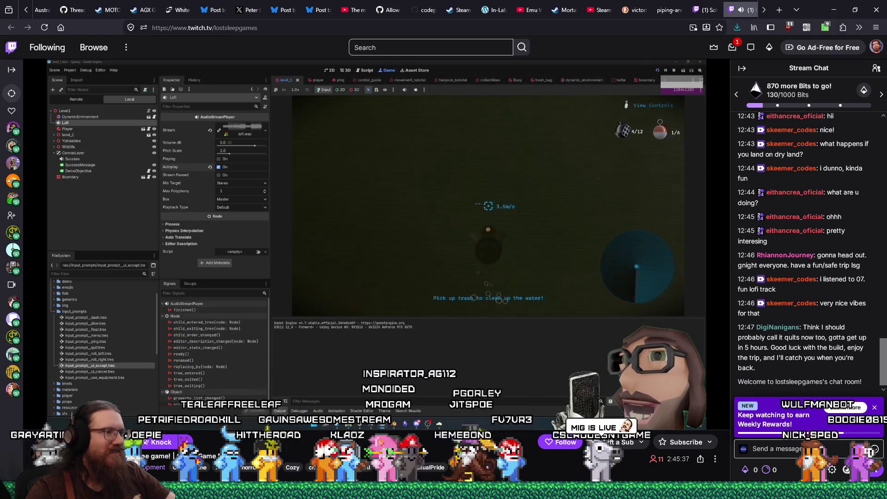
Search recent_raids.txt in Notepad for the raided channel, confirming it isn't listed yet
mouse_move(152, 453)
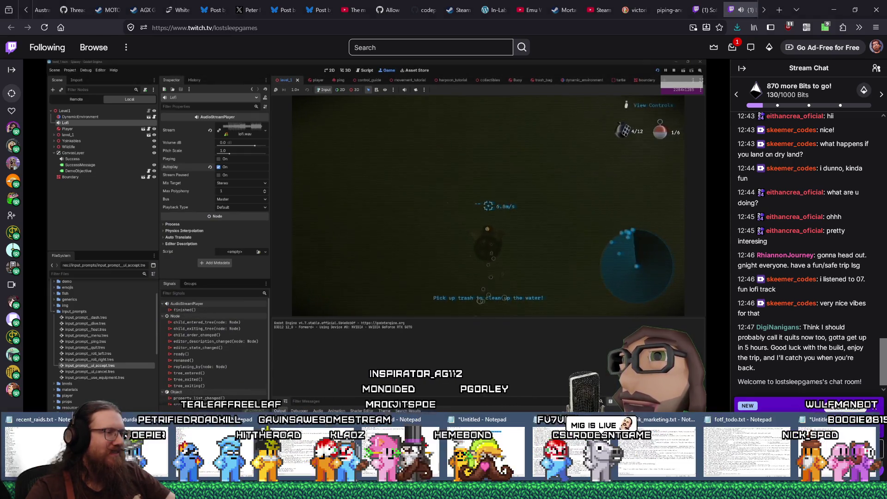
left_click(152, 453)
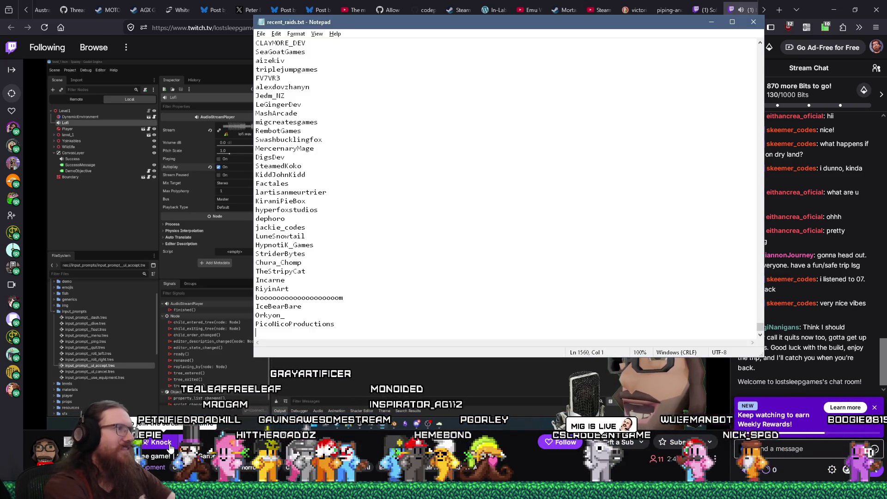
key("ctrl+f")
key("Return")
key("Escape")
key("Escape")
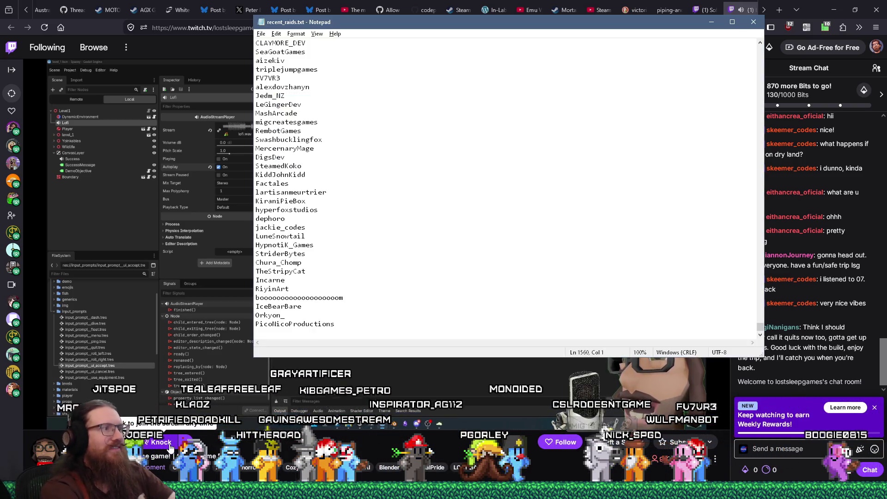
type("LostSleepGames")
left_click(170, 448)
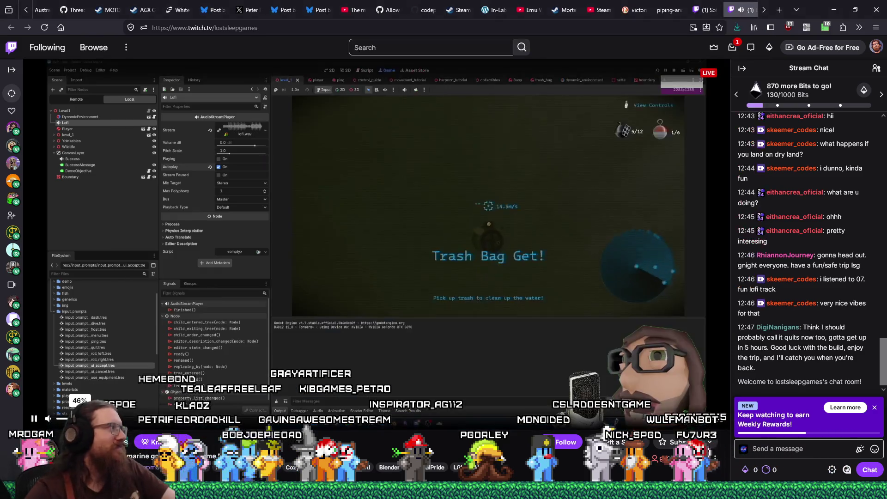